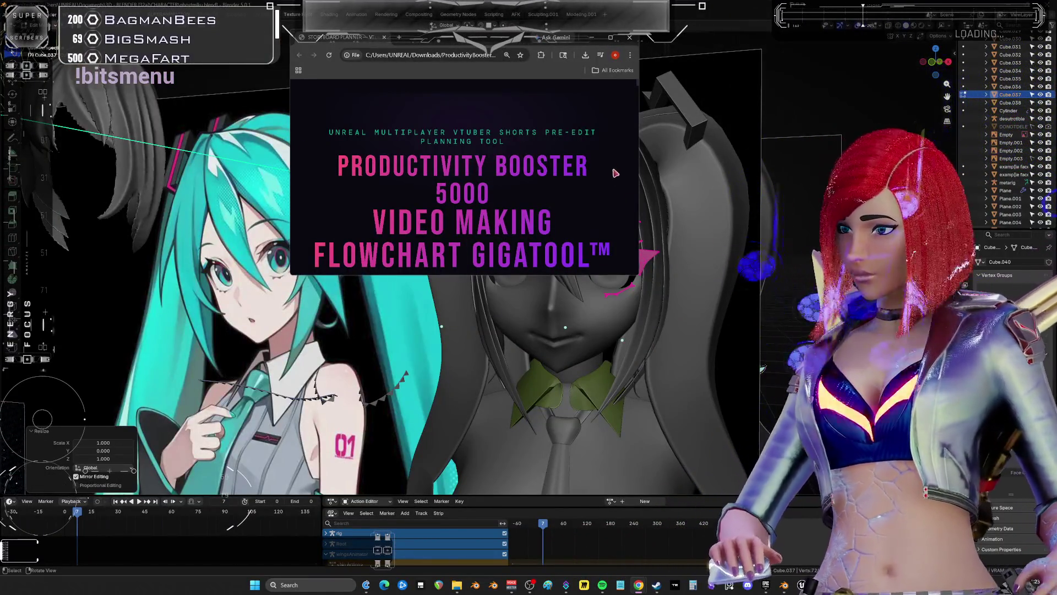
Enlarge the Storyboard Planner window and zoom the page to 150%
left_click_drag(639, 274, 769, 548)
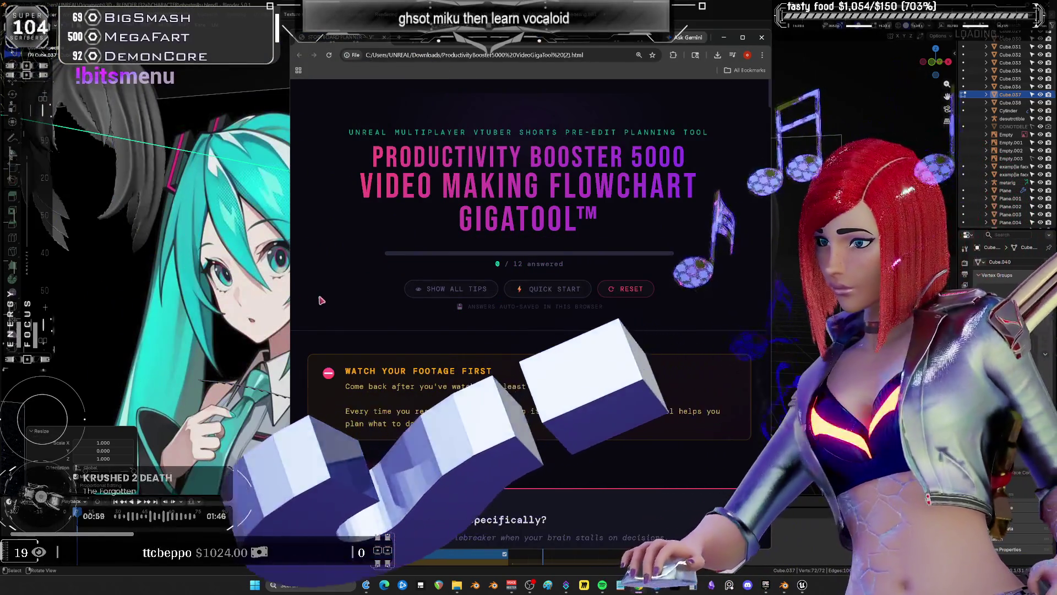
key("ctrl+minus")
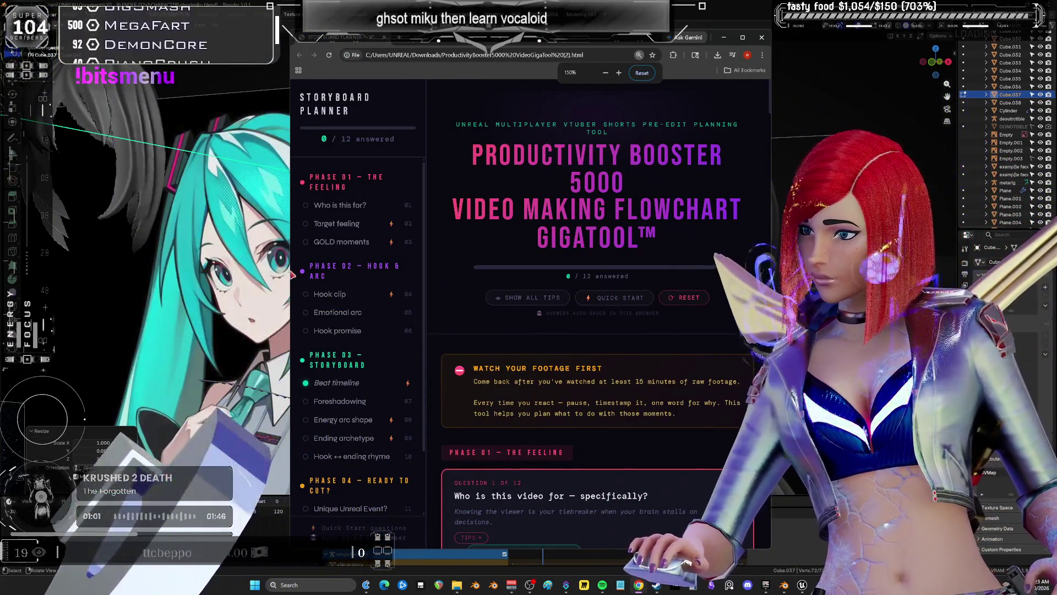
left_click_drag(291, 273, 178, 274)
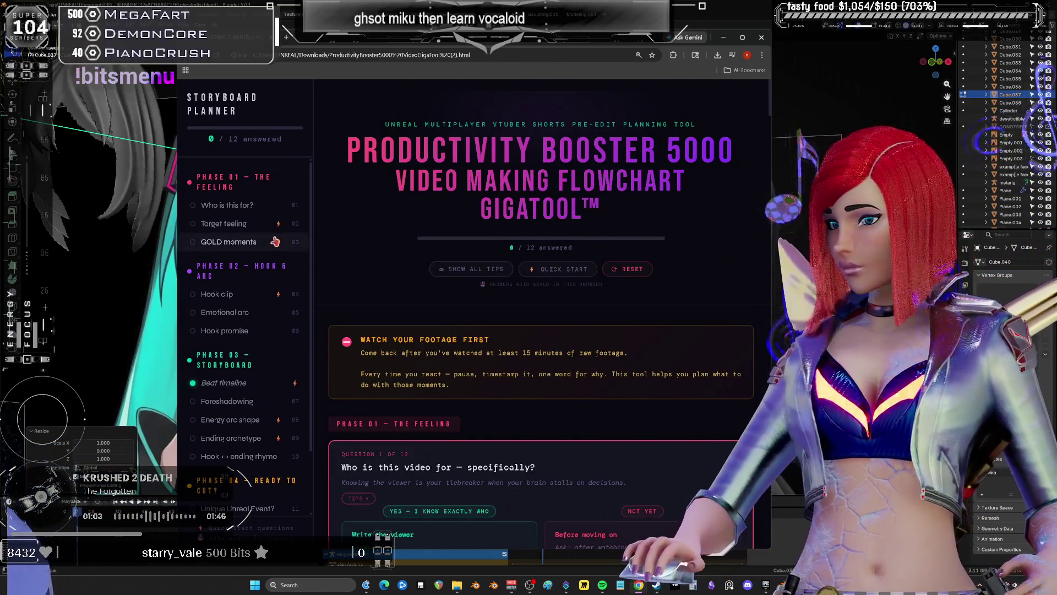
Set the energy-8 Beat 3 as the hook and drag it up to the Beat 2 slot
left_click(221, 293)
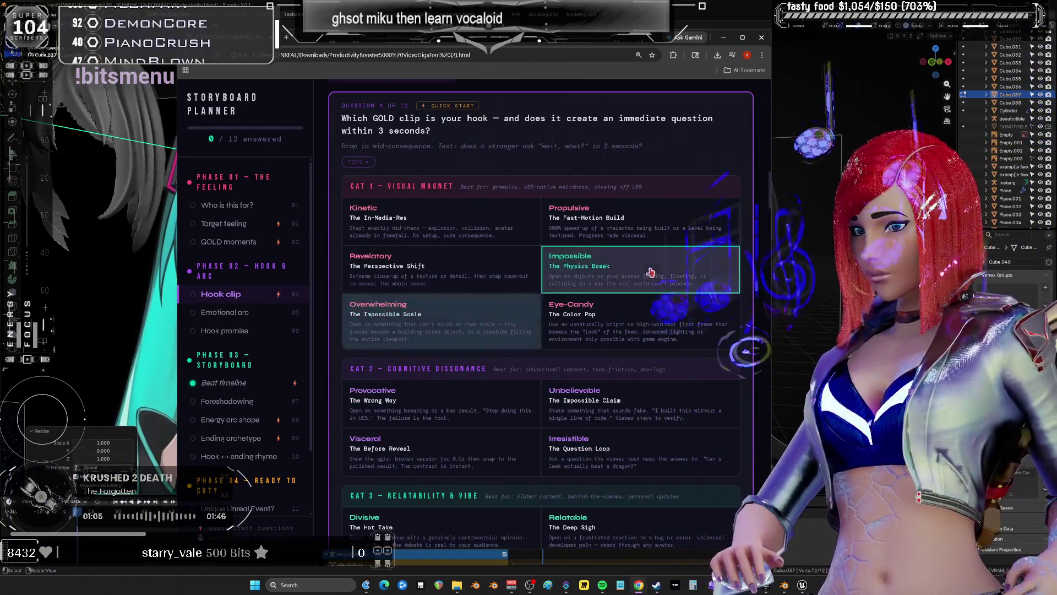
scroll(616, 300, "down", 15)
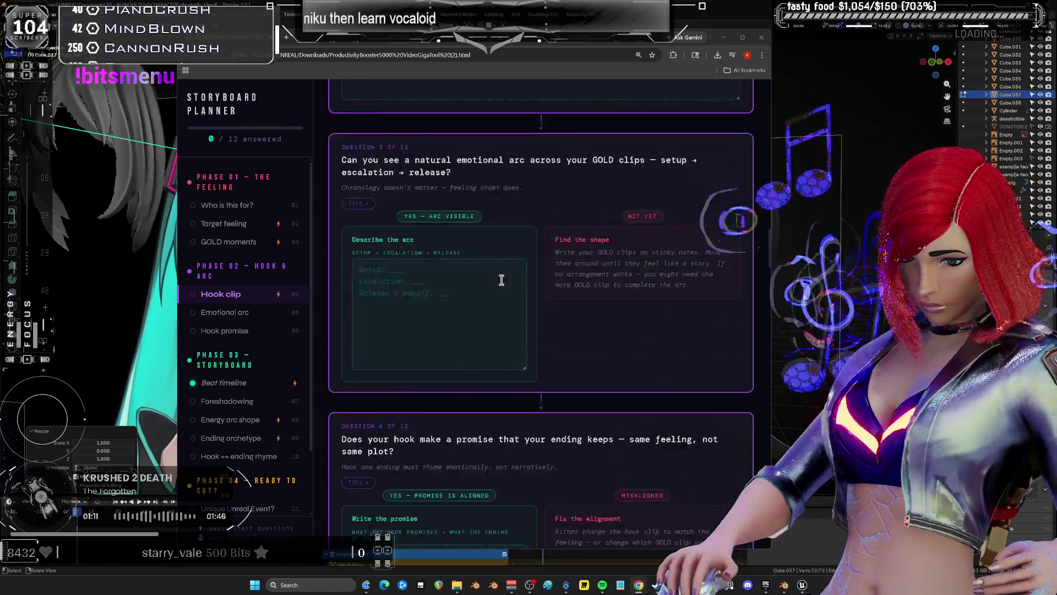
scroll(560, 297, "down", 20)
scroll(560, 297, "up", 3)
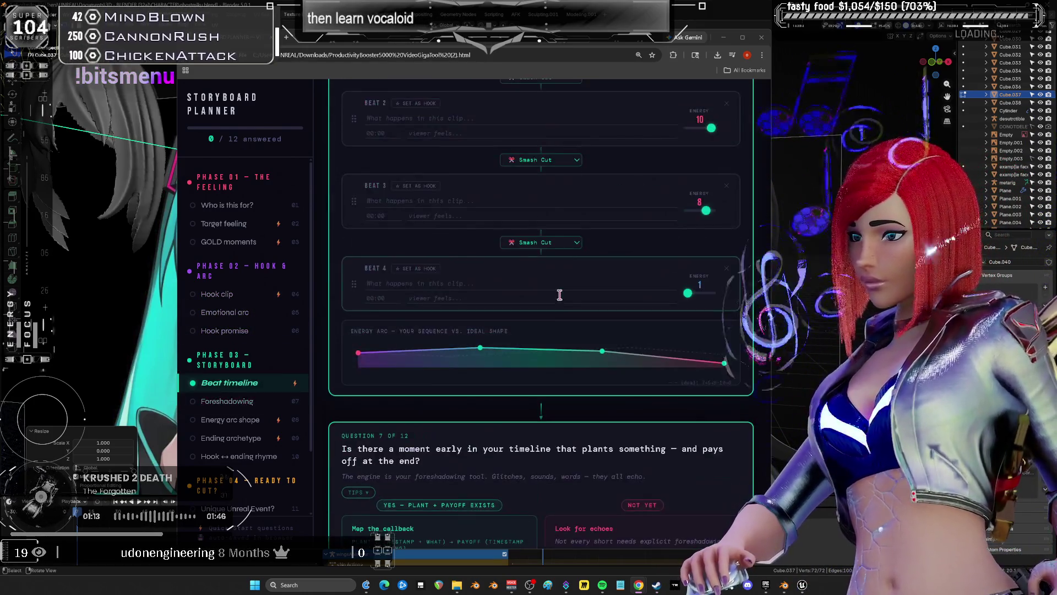
left_click(434, 268)
left_click_drag(369, 269, 365, 198)
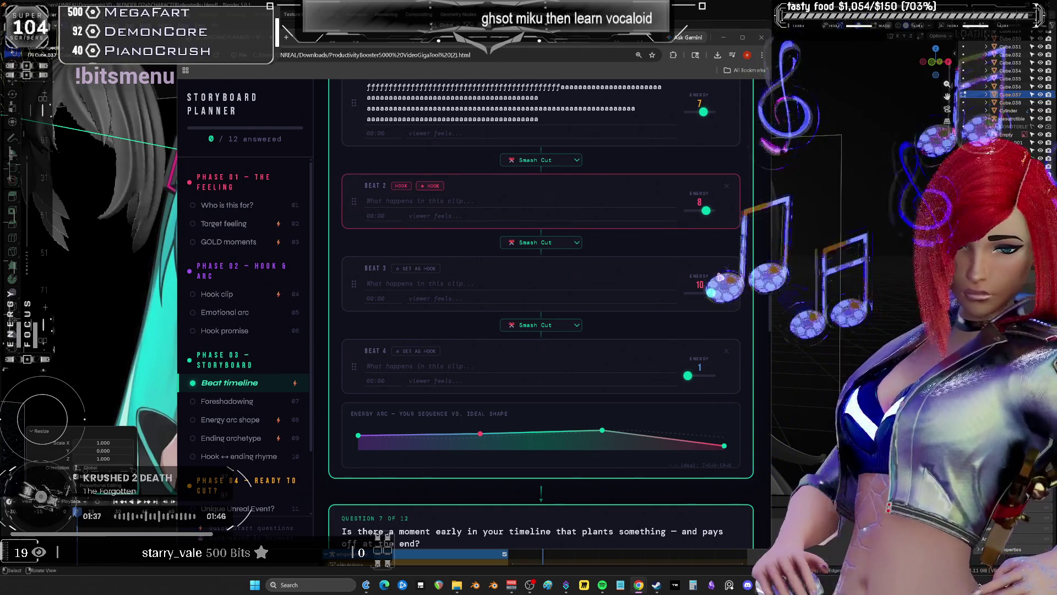
scroll(545, 314, "down", 20)
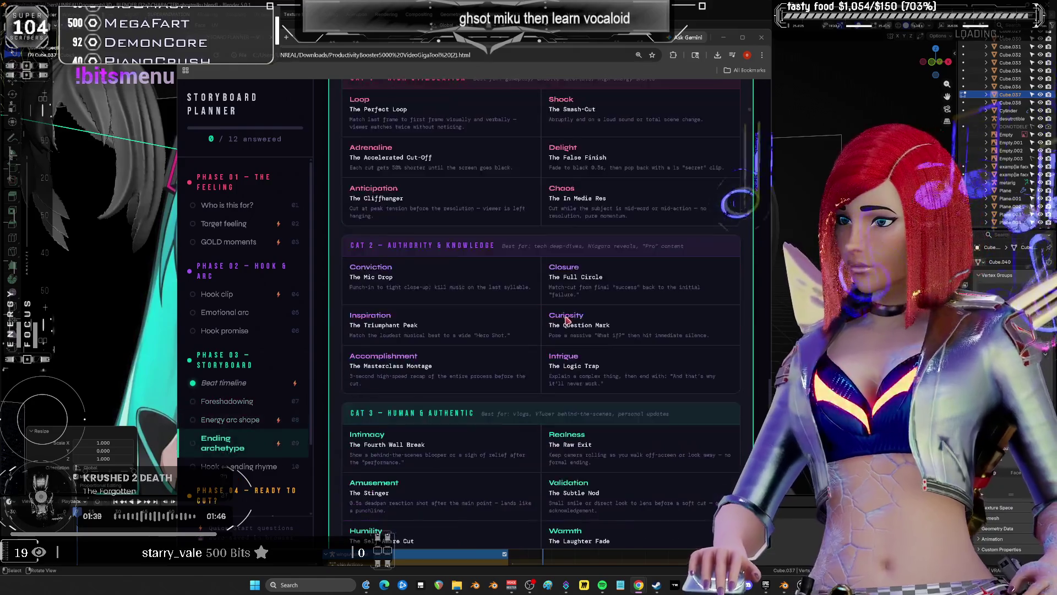
scroll(522, 315, "down", 6)
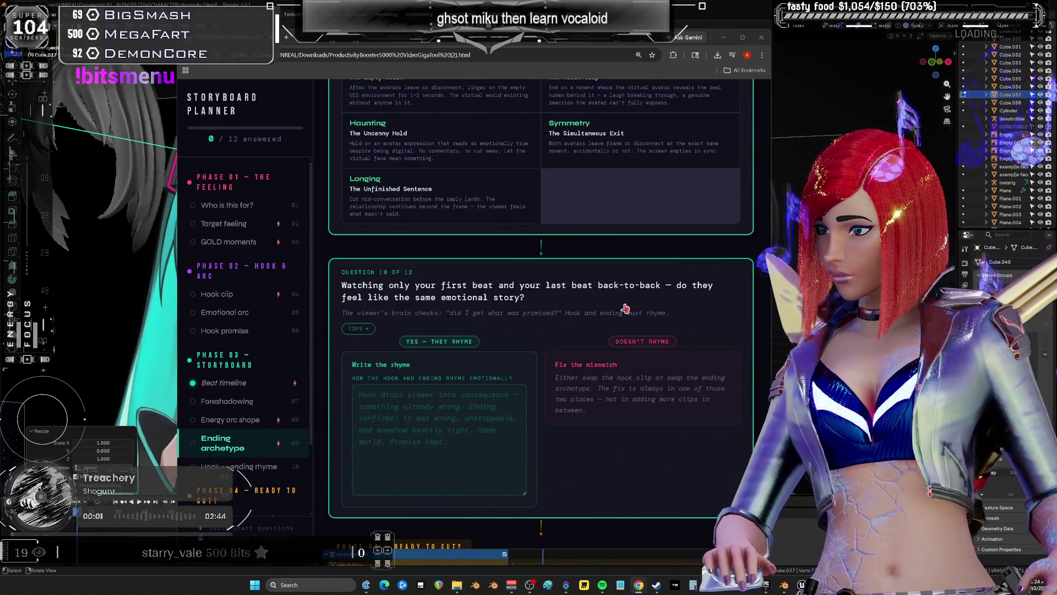
scroll(409, 215, "up", 10)
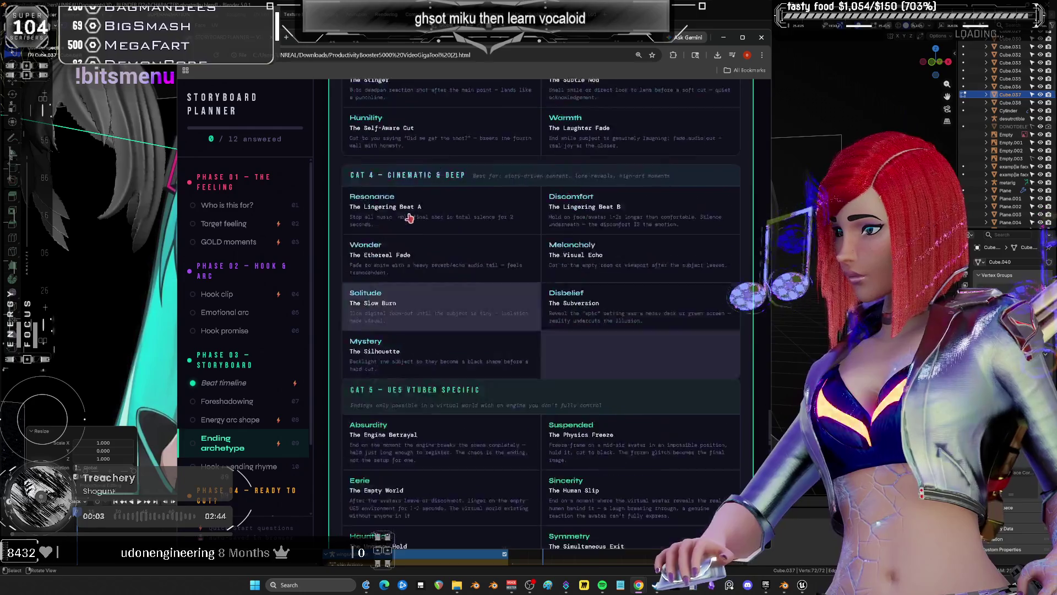
scroll(409, 215, "up", 6)
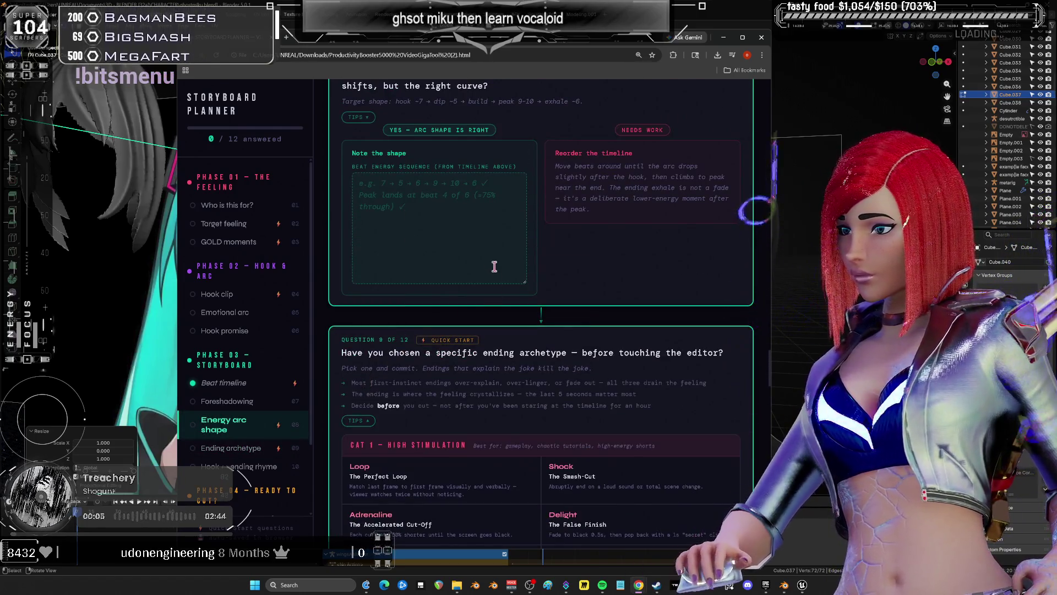
scroll(401, 224, "up", 6)
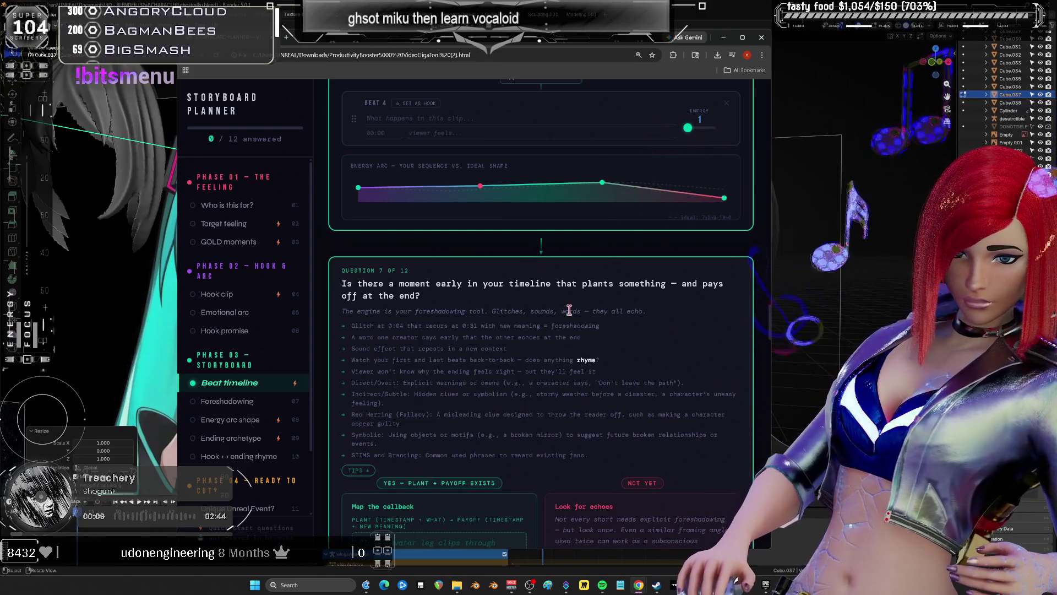
scroll(569, 306, "up", 15)
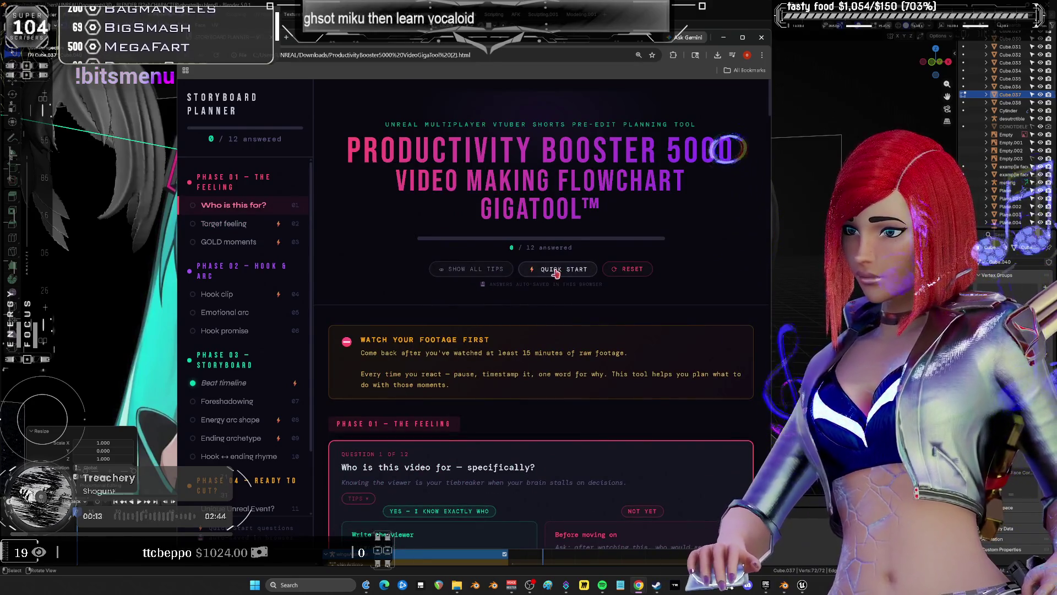
Reset the planner and confirm clearing all answers
left_click(554, 273)
left_click(626, 268)
left_click(512, 123)
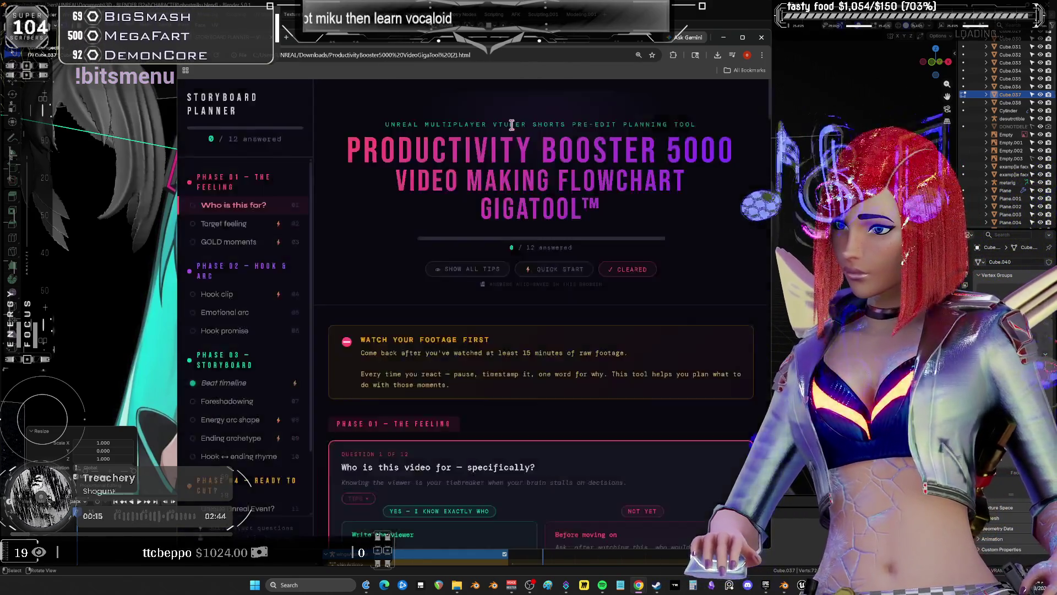
scroll(651, 295, "down", 20)
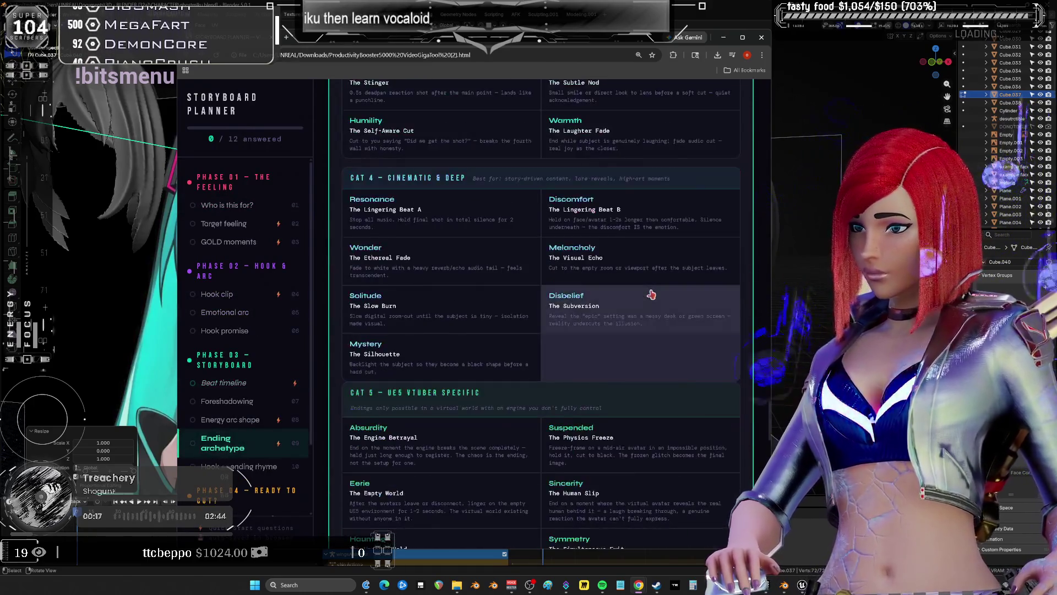
scroll(651, 294, "down", 15)
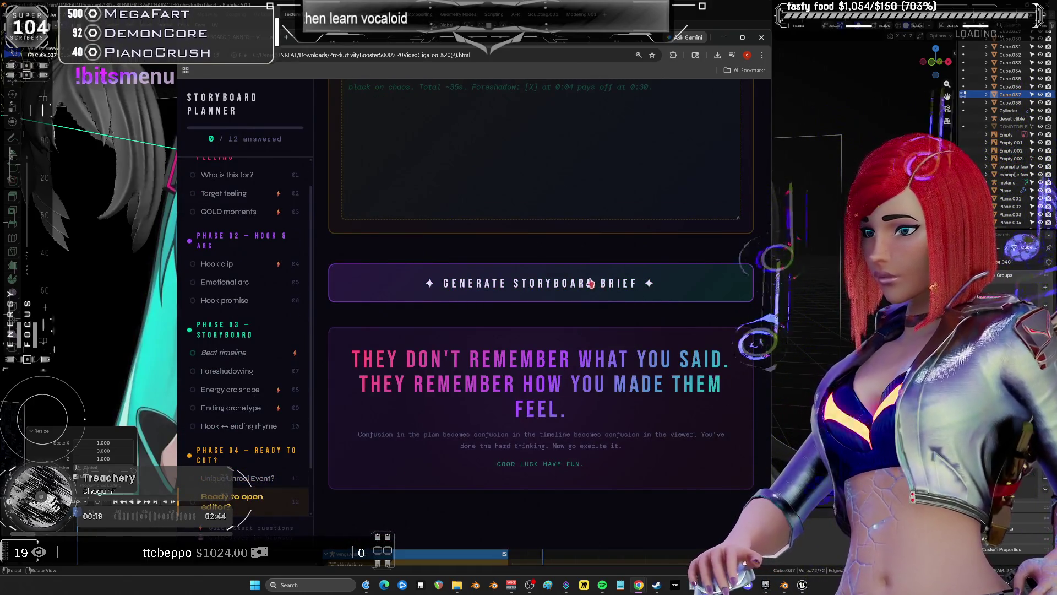
Generate the storyboard brief, look it over, and close the Chrome window
left_click(589, 284)
scroll(628, 267, "down", 5)
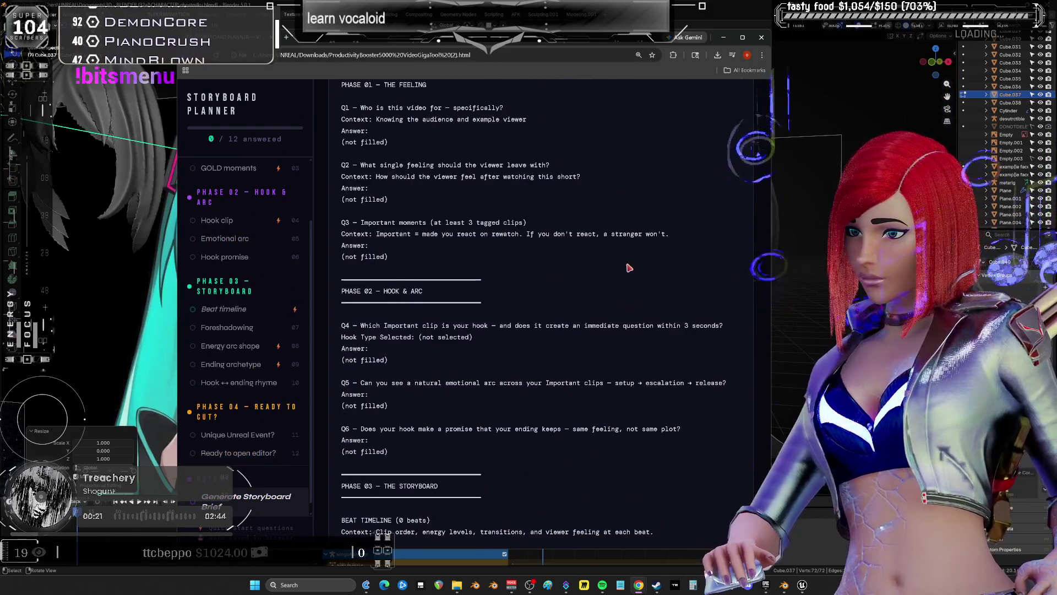
scroll(629, 267, "up", 10)
scroll(477, 240, "up", 8)
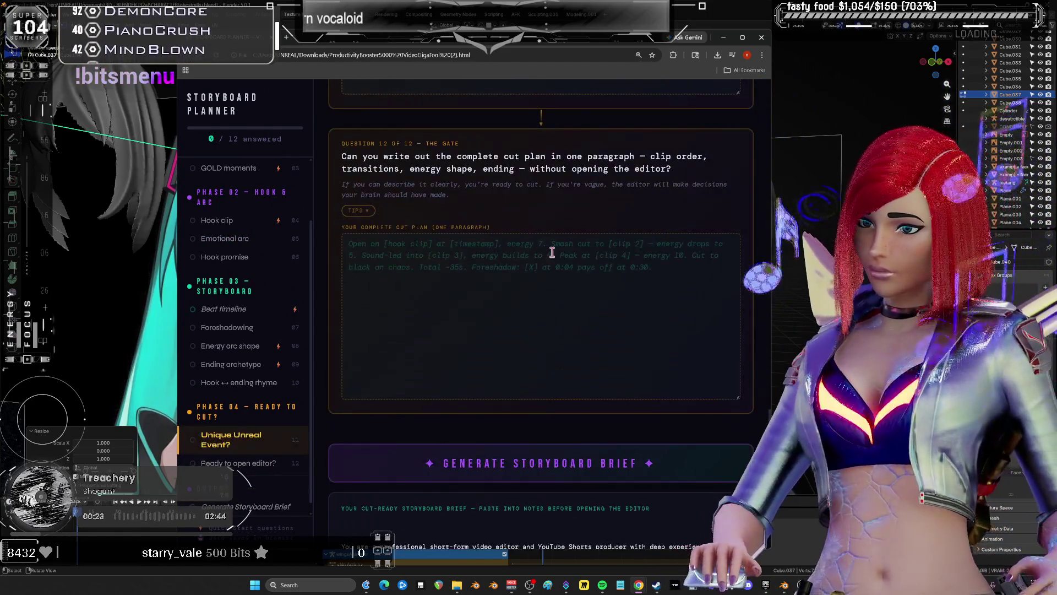
scroll(561, 267, "up", 4)
scroll(578, 292, "down", 9)
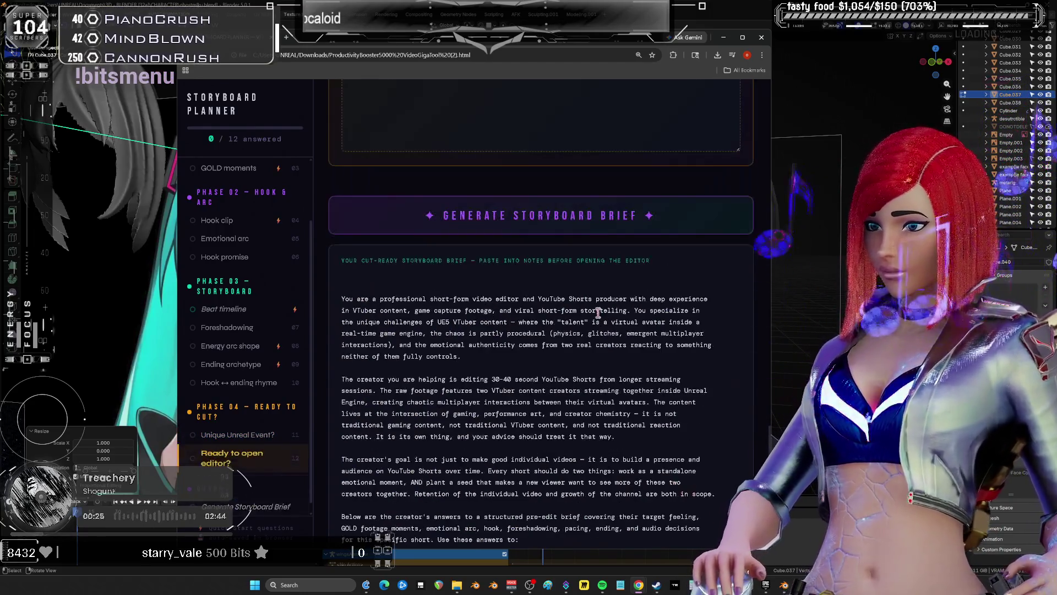
left_click(762, 37)
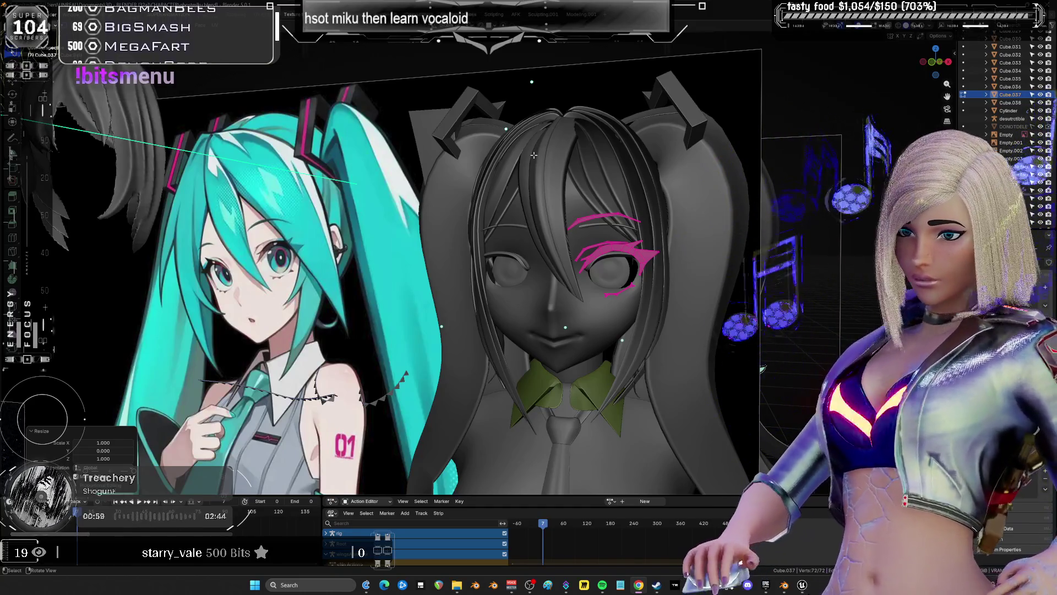
mouse_move(574, 227)
middle_mouse_down()
mouse_move(516, 361)
mouse_move(543, 381)
middle_mouse_up()
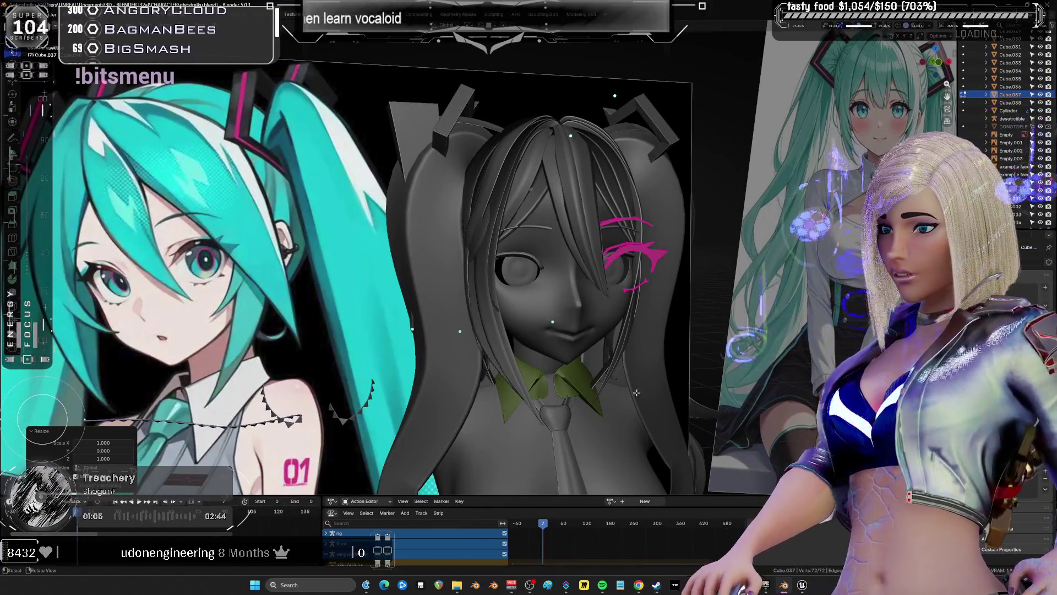
Switch to orthographic front view and zoom in on the eye with the pink lashes
key("KP_1")
key("KP_5")
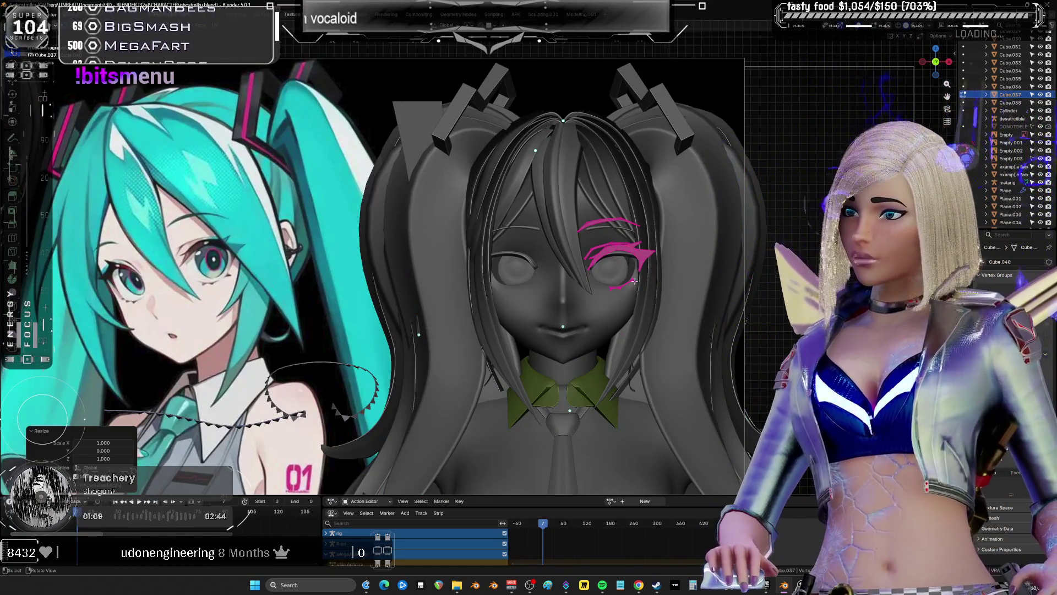
scroll(655, 268, "up", 5)
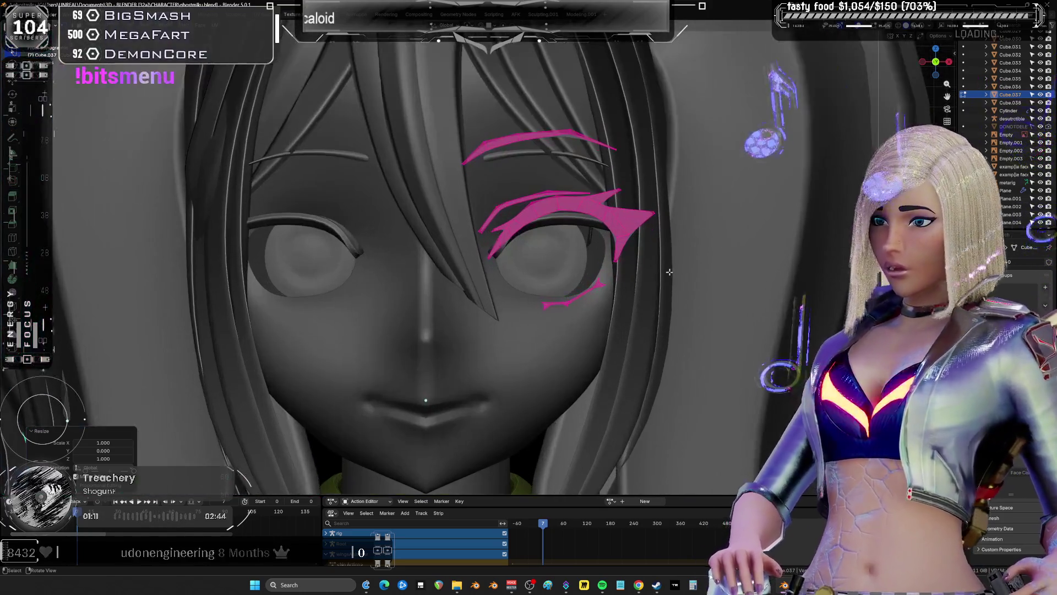
key("ctrl+Tab")
Sculpt the lower eyelid area outward on the Miku head
key("2")
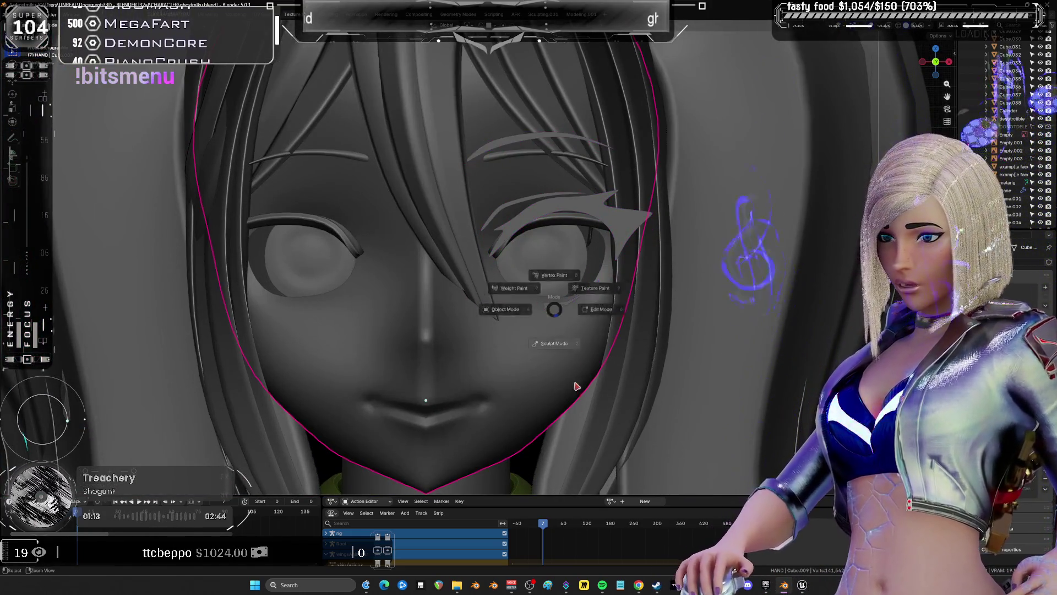
scroll(545, 298, "up", 3)
mouse_move(559, 267)
left_mouse_down()
mouse_move(584, 259)
mouse_move(592, 270)
left_mouse_up()
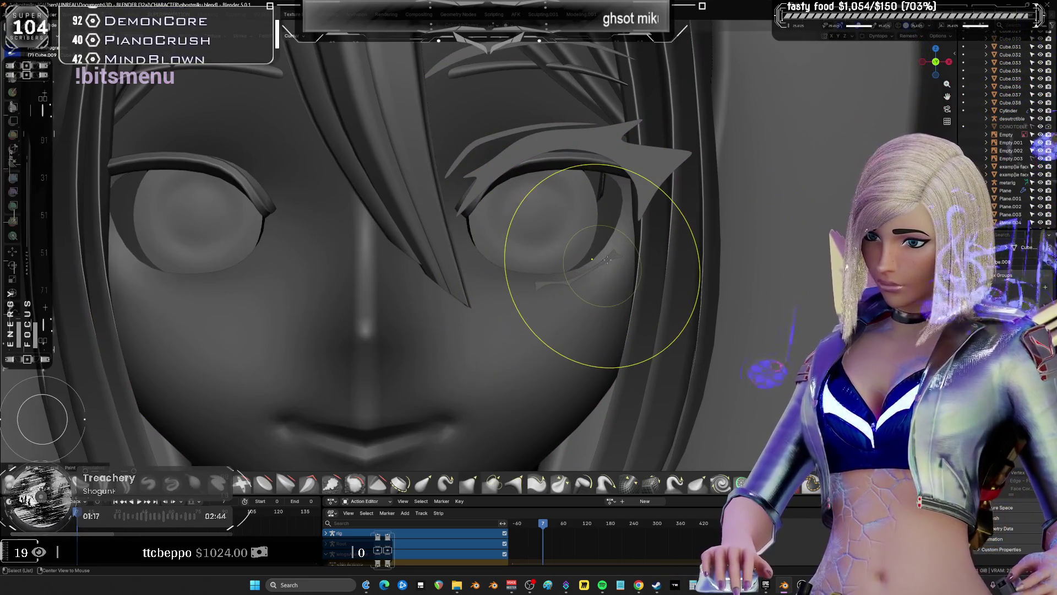
key("alt+q")
In the lash mesh, raise the lower-lash stroke about 0.002222 m along Z
left_click(608, 256)
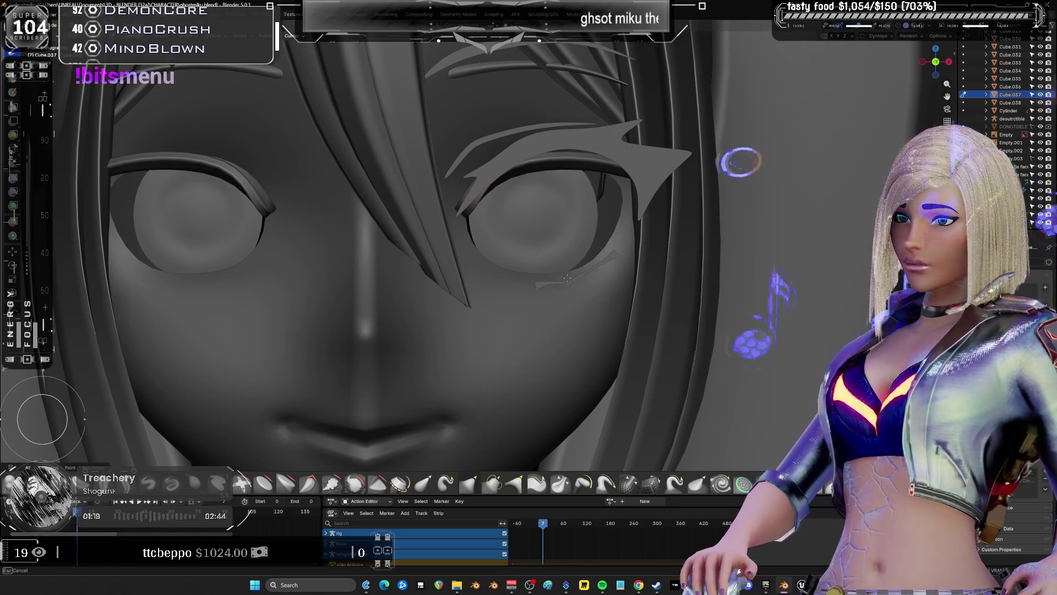
scroll(567, 280, "up", 4)
key("Tab")
left_click(605, 259)
key("l")
key("g")
key("z")
left_click(605, 251)
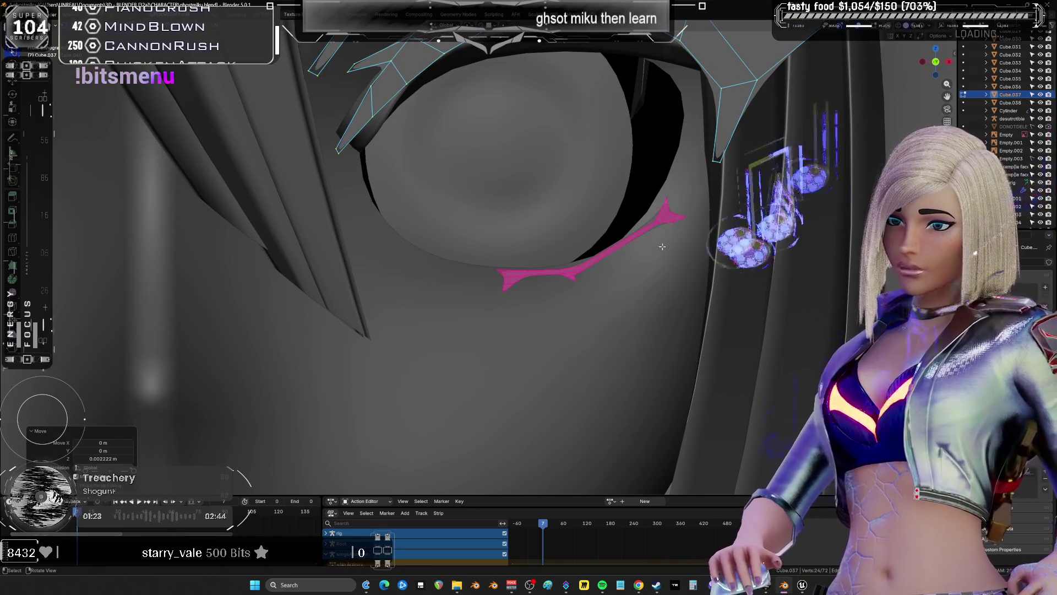
Check the pivot point and transform orientation menus, then bring up the snapping settings
key("period")
key("Escape")
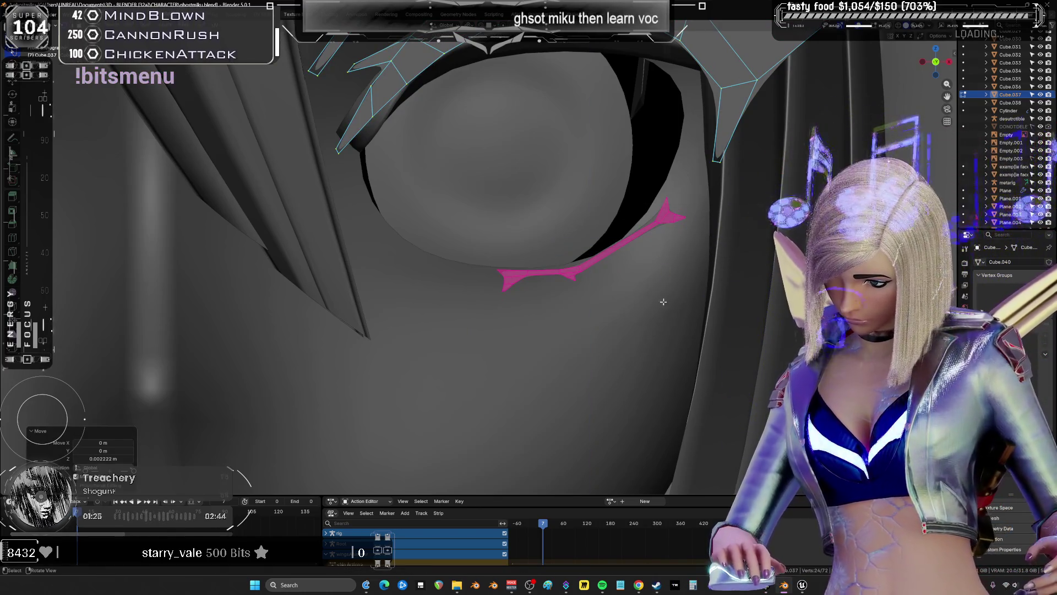
key("comma")
key("Escape")
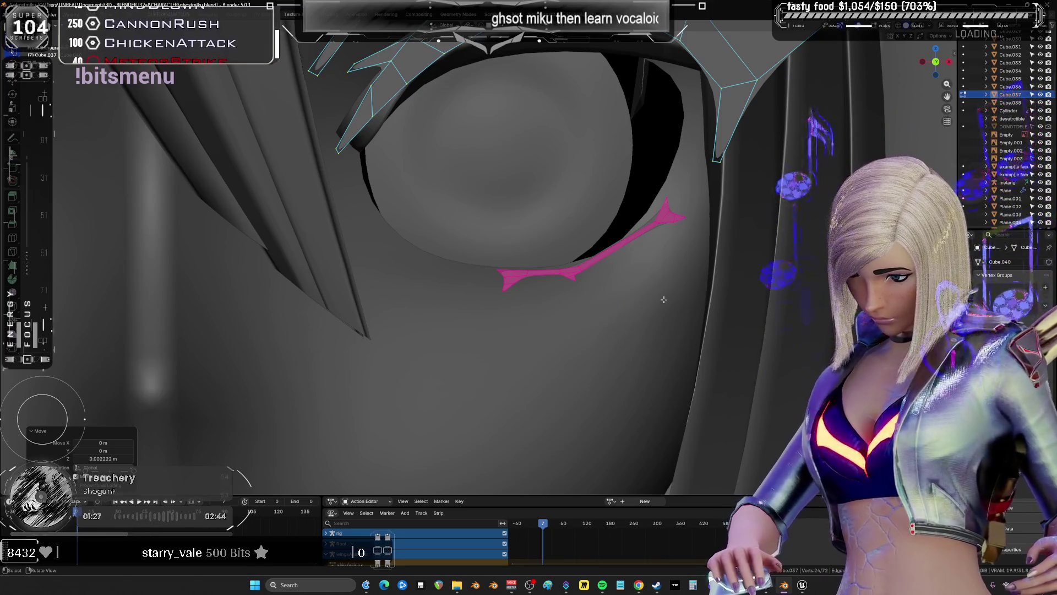
key("ctrl+shift+Tab")
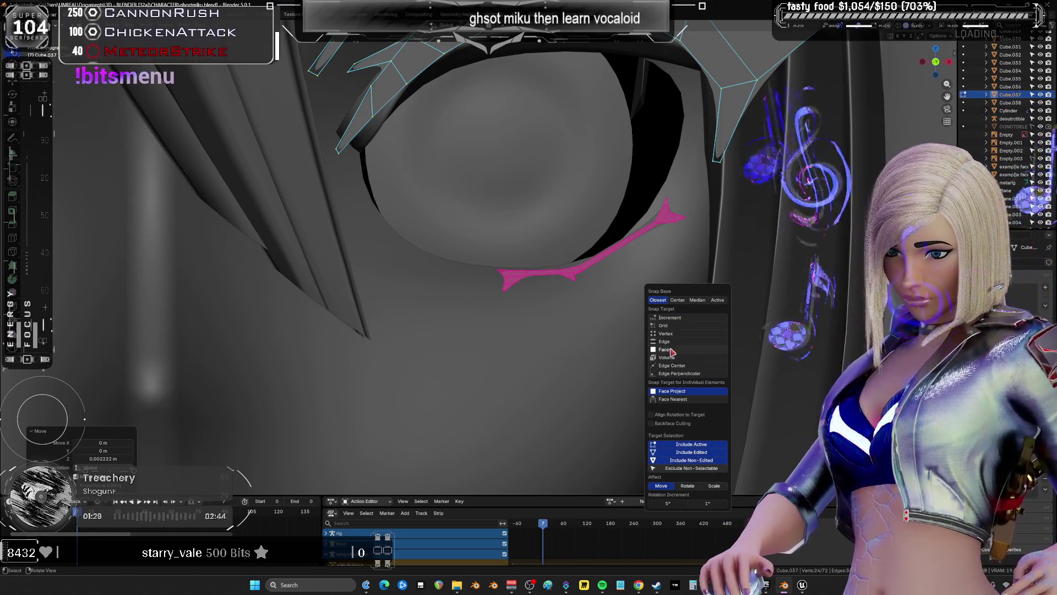
Set the snap target to vertices in the Snapping popover
left_click(670, 334)
left_click(670, 334)
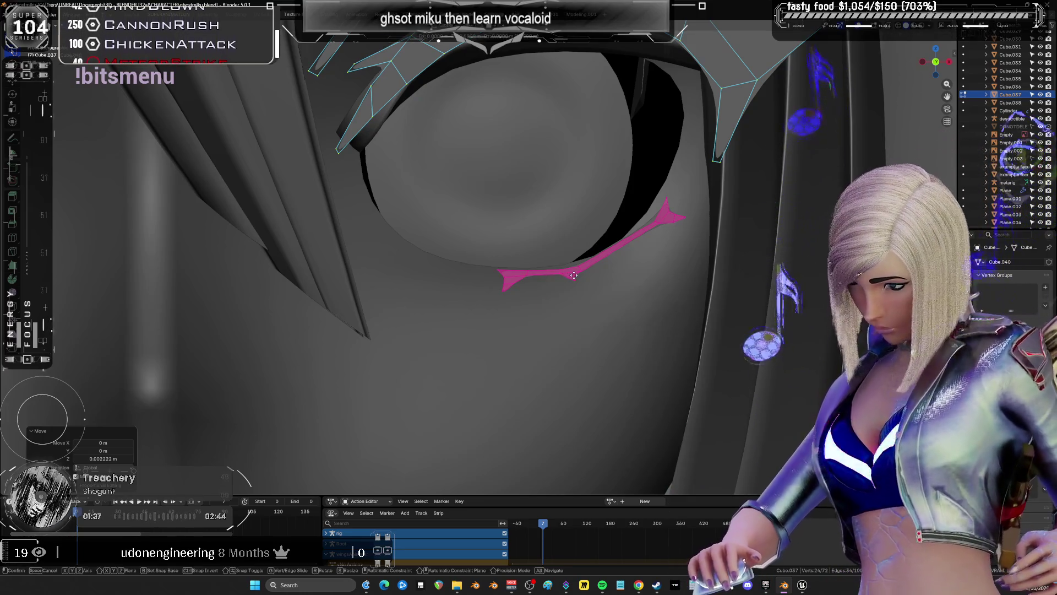
mouse_move(573, 276)
middle_mouse_down()
mouse_move(731, 298)
mouse_move(613, 333)
middle_mouse_up()
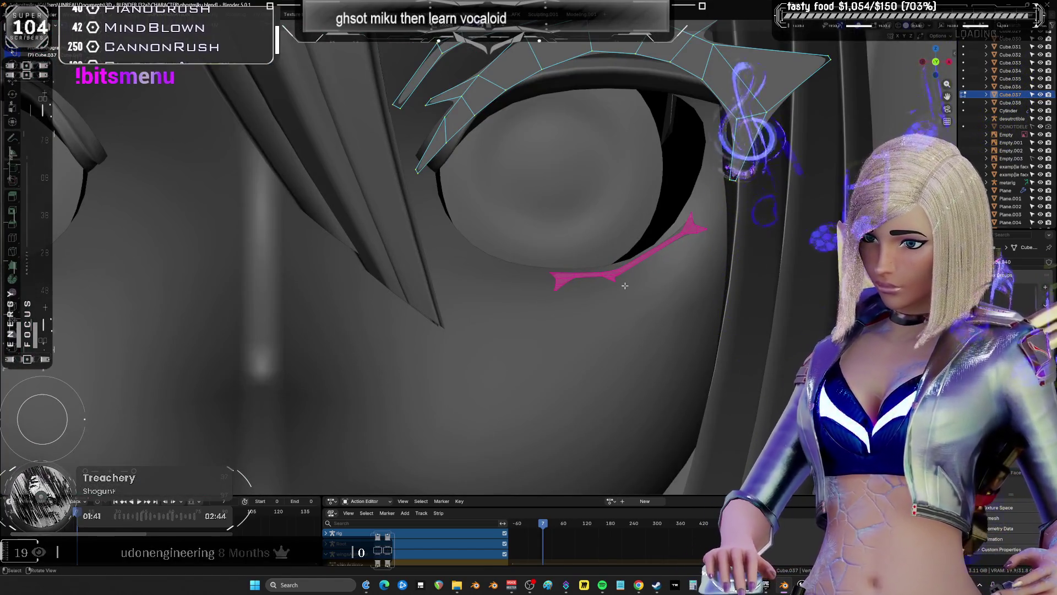
Nudge the lower-lash stroke a fraction of a millimetre along the eyelid
key("g")
left_click(628, 284)
key("z")
middle_click_drag(778, 294, 722, 304)
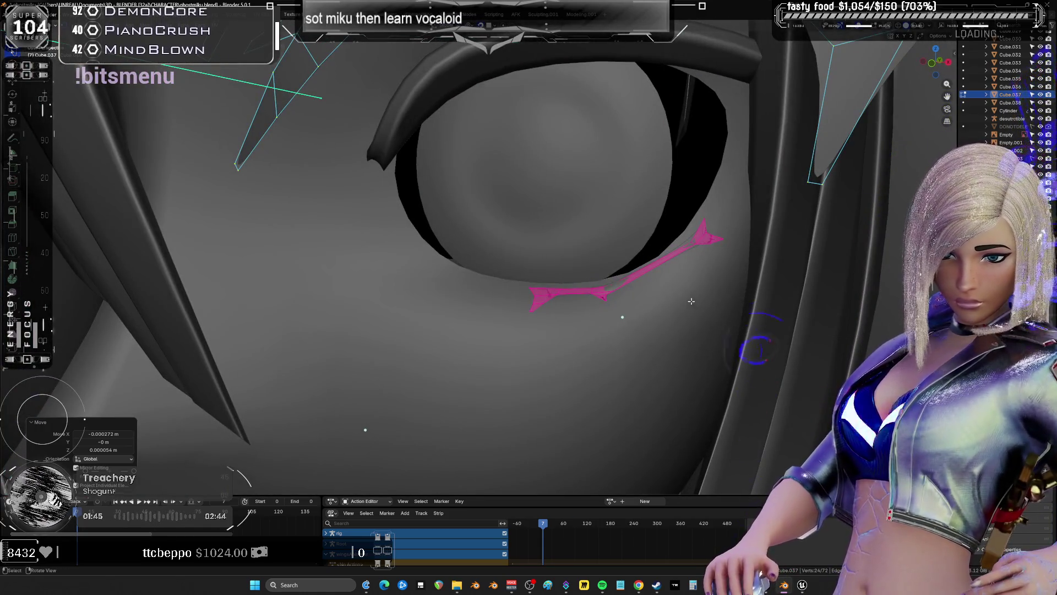
scroll(691, 301, "down", 6)
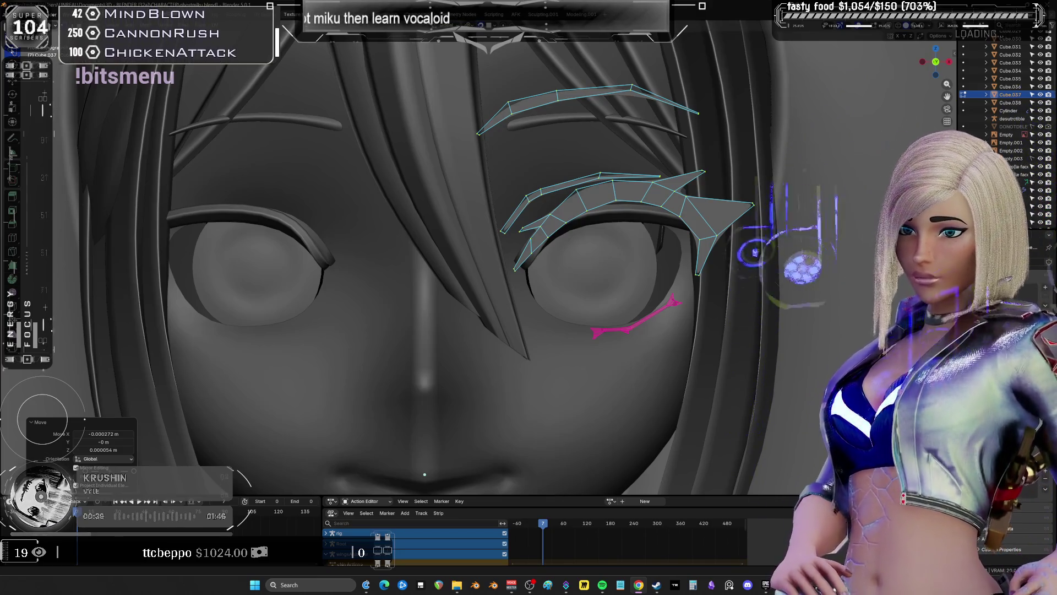
Select the whole connected eyebrow strip of the lash mesh
middle_click_drag(644, 219, 624, 195)
scroll(625, 204, "up", 4)
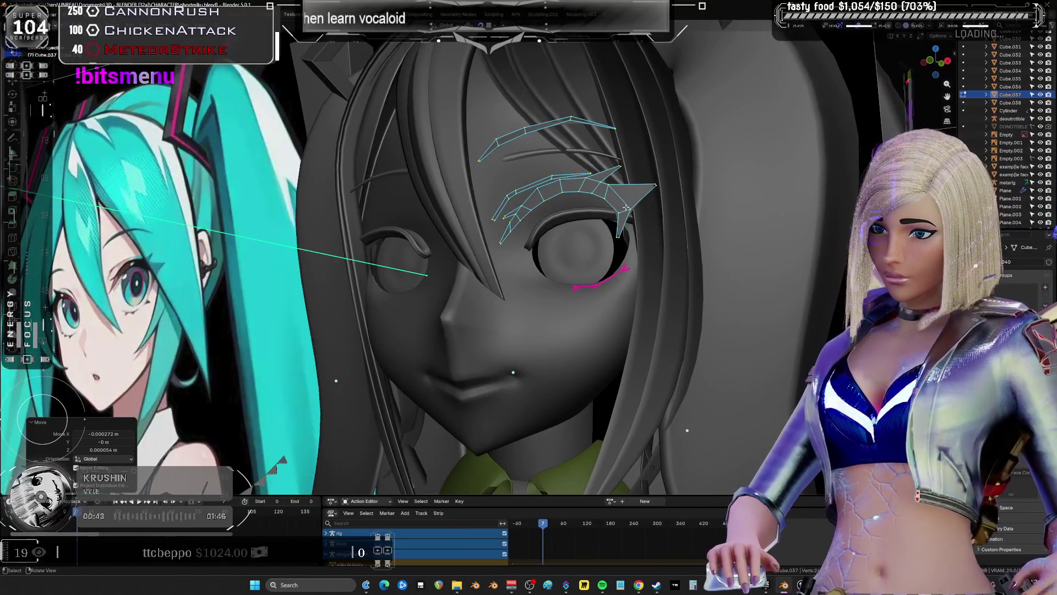
left_click(627, 209)
key("l")
mouse_move(548, 176)
middle_mouse_down()
mouse_move(497, 257)
mouse_move(551, 237)
mouse_move(552, 185)
middle_mouse_up()
Raise the eyebrow strip above the eye in three Y-constrained moves
key("g")
key("y")
left_click(550, 258)
key("g")
key("y")
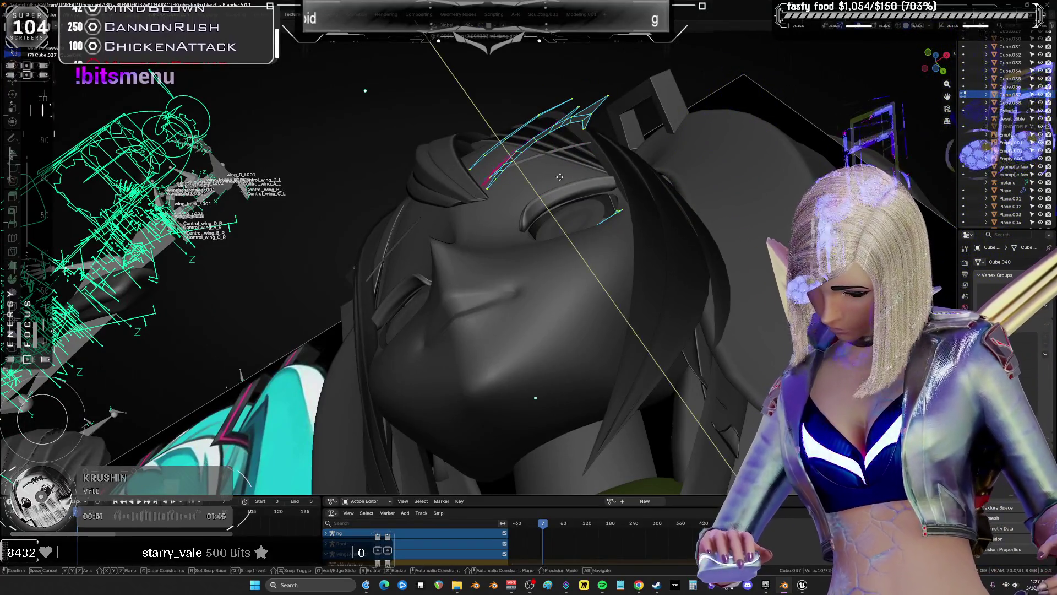
left_click(568, 190)
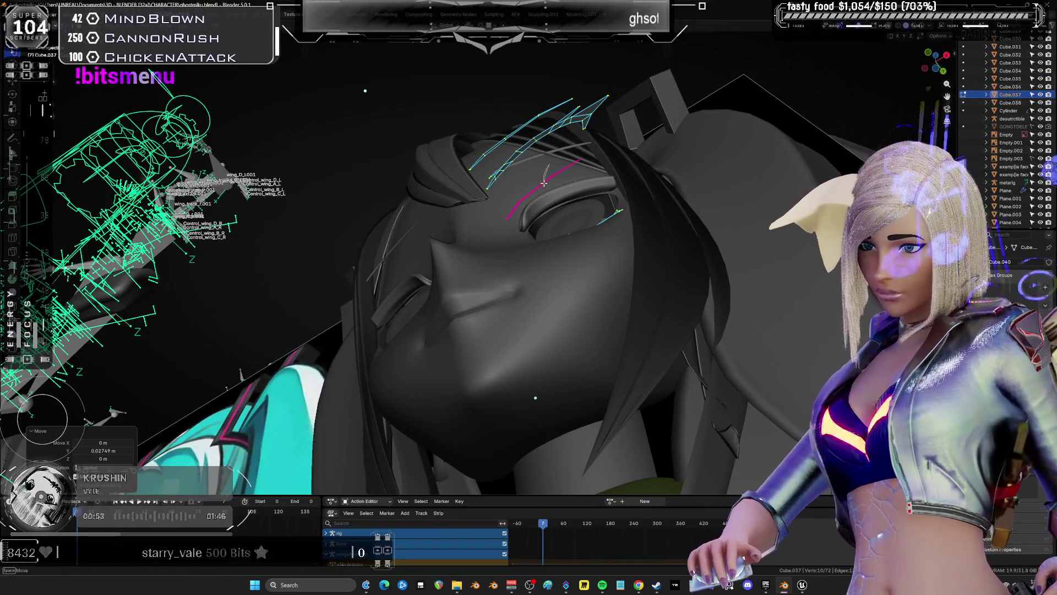
key("g")
key("y")
left_click(570, 175)
Reselect the linked eyebrow strip and return to the front view
mouse_move(570, 175)
middle_mouse_down()
mouse_move(623, 214)
mouse_move(557, 174)
middle_mouse_up()
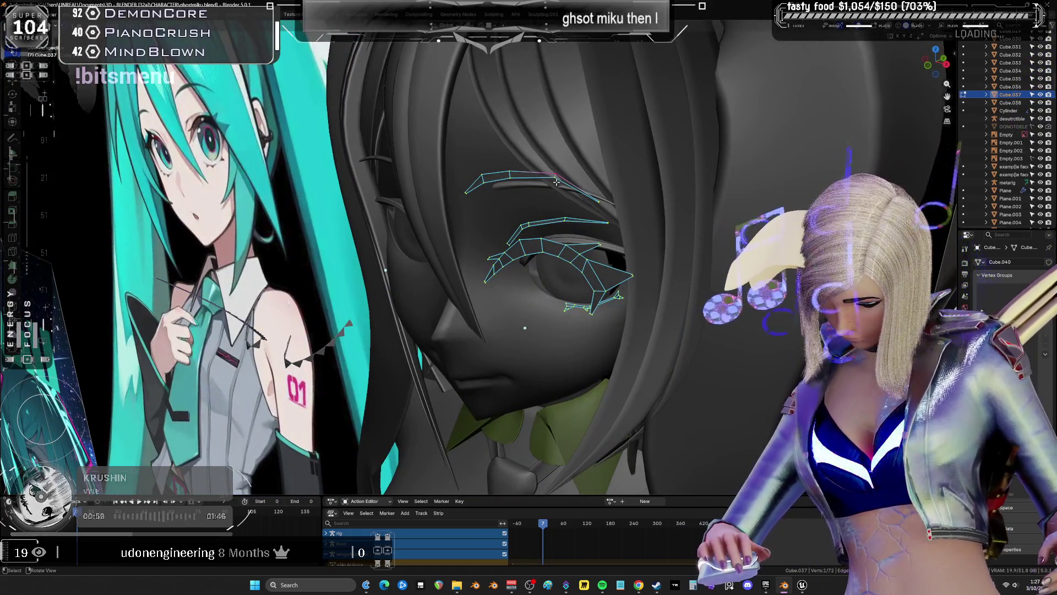
key("l")
key("KP_1")
key("ctrl+Tab")
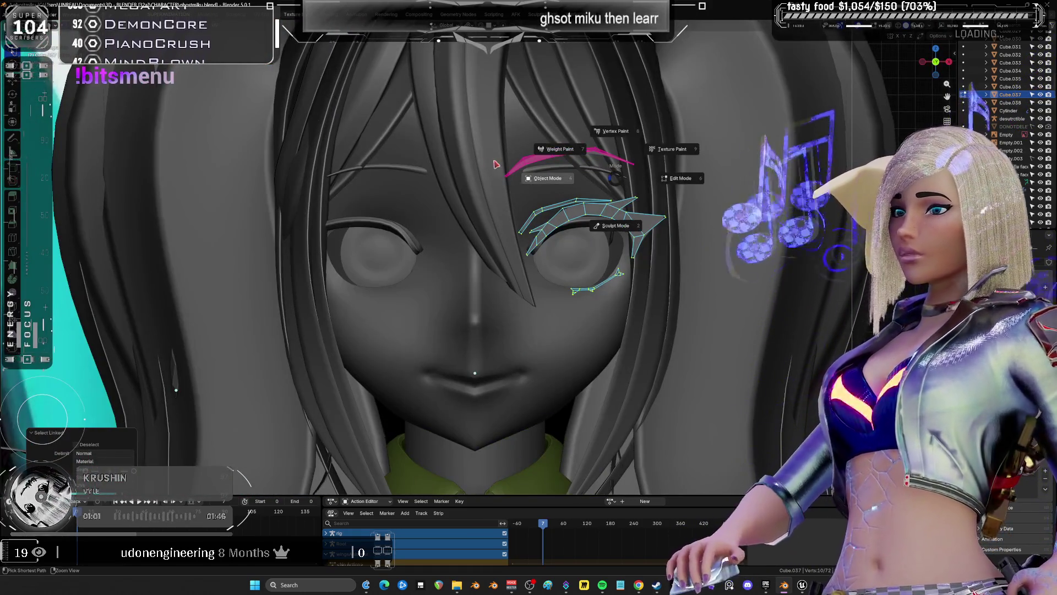
key("Escape")
scroll(551, 164, "up", 3)
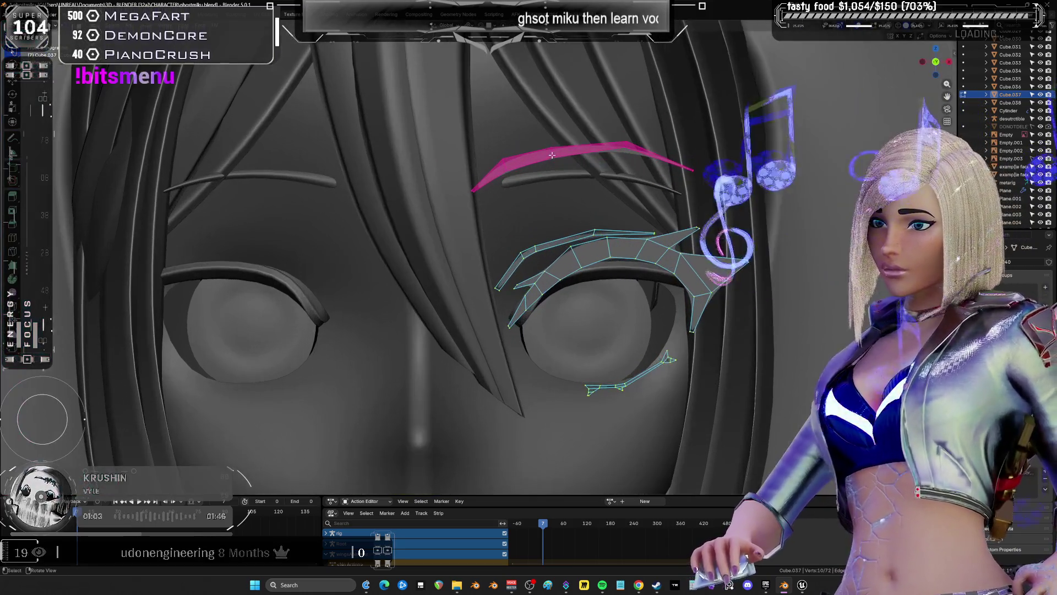
key("Tab")
left_click(541, 196)
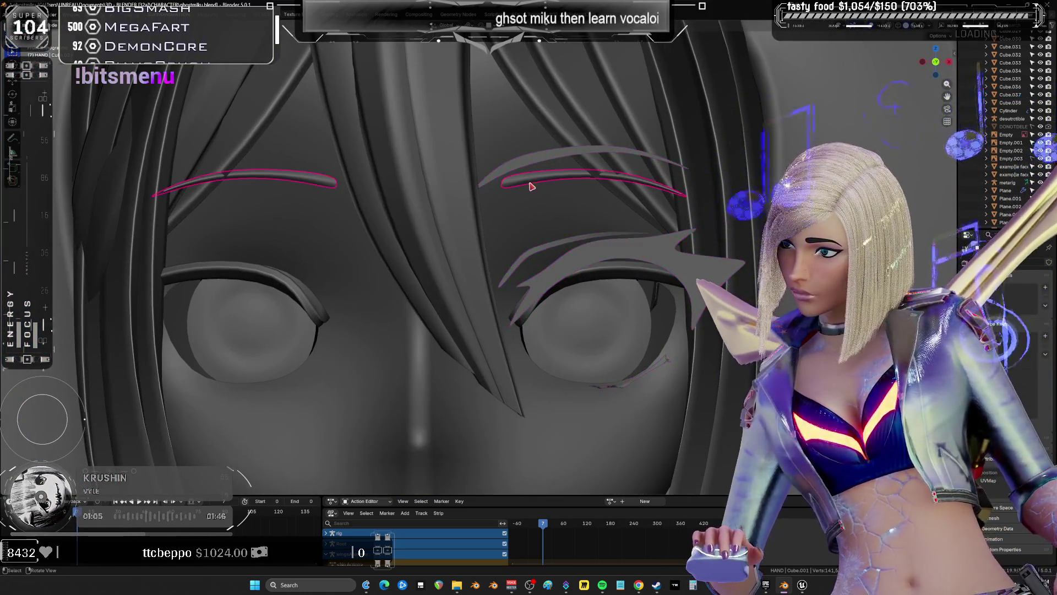
key("Tab")
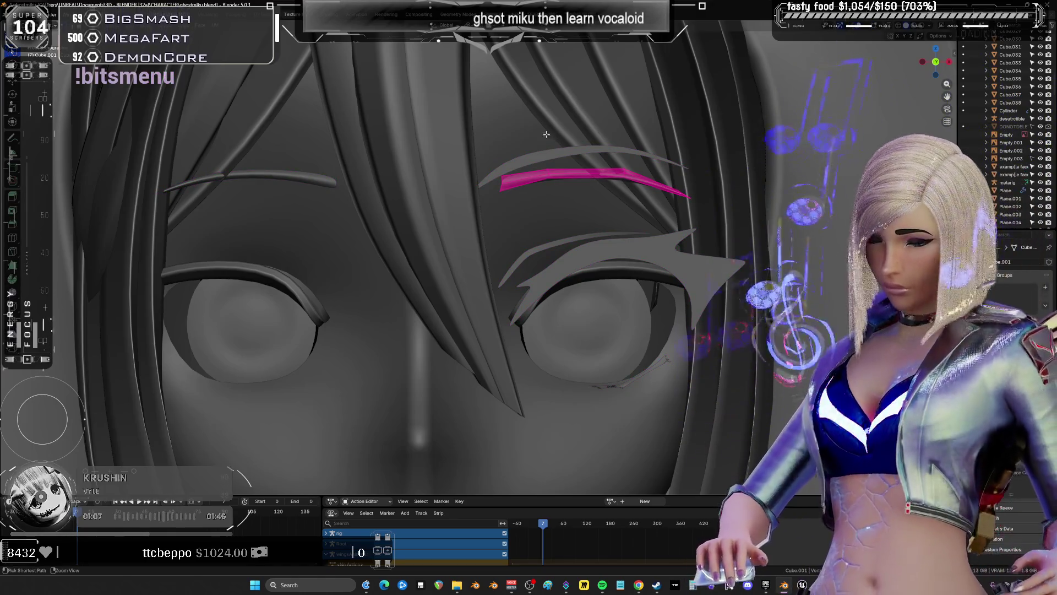
key("ctrl+Tab")
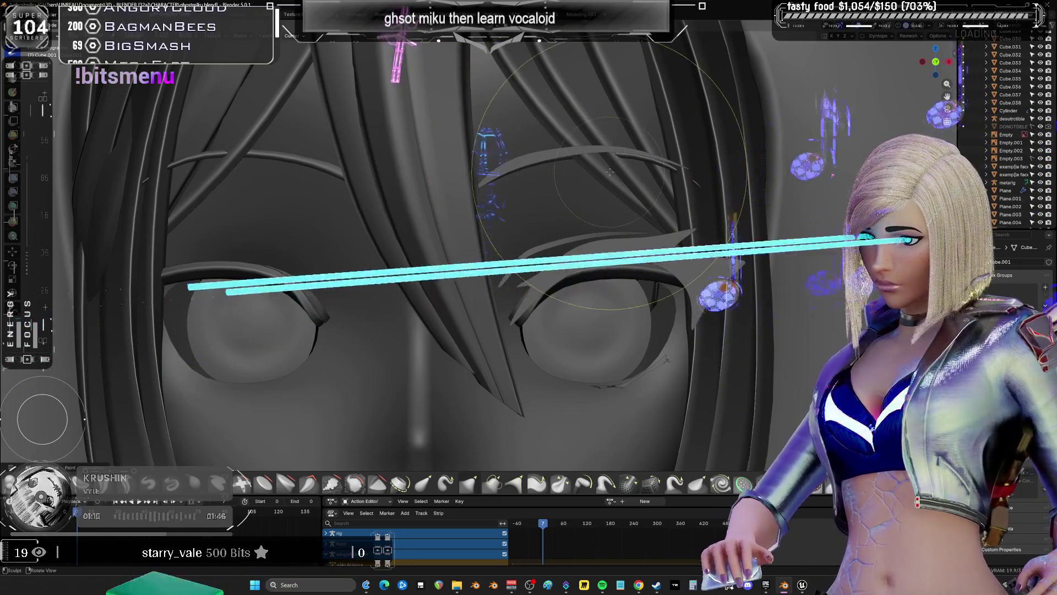
key("alt+q")
key("Tab")
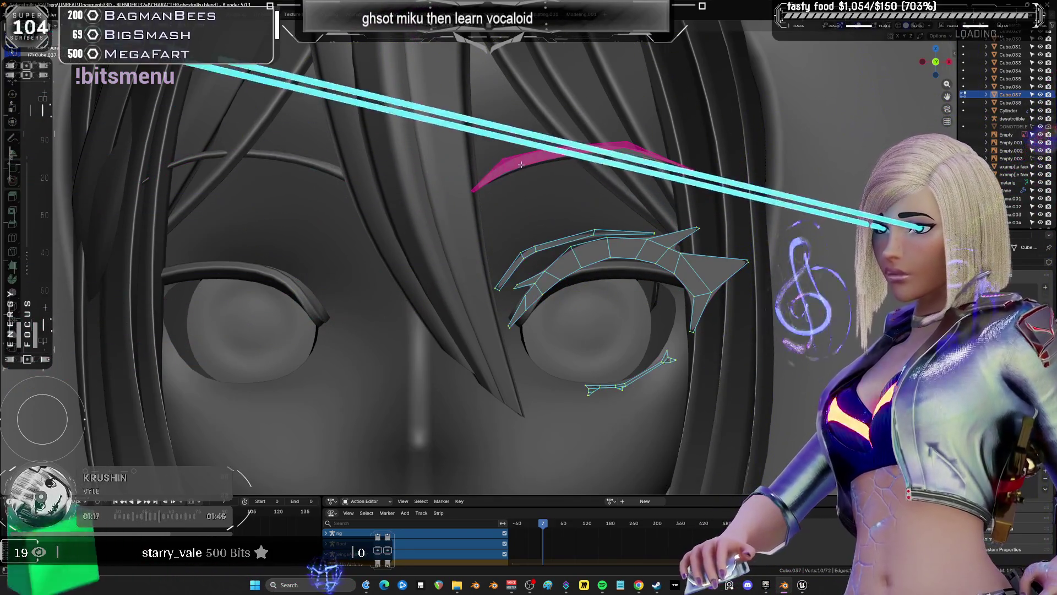
key("x")
left_click(529, 152)
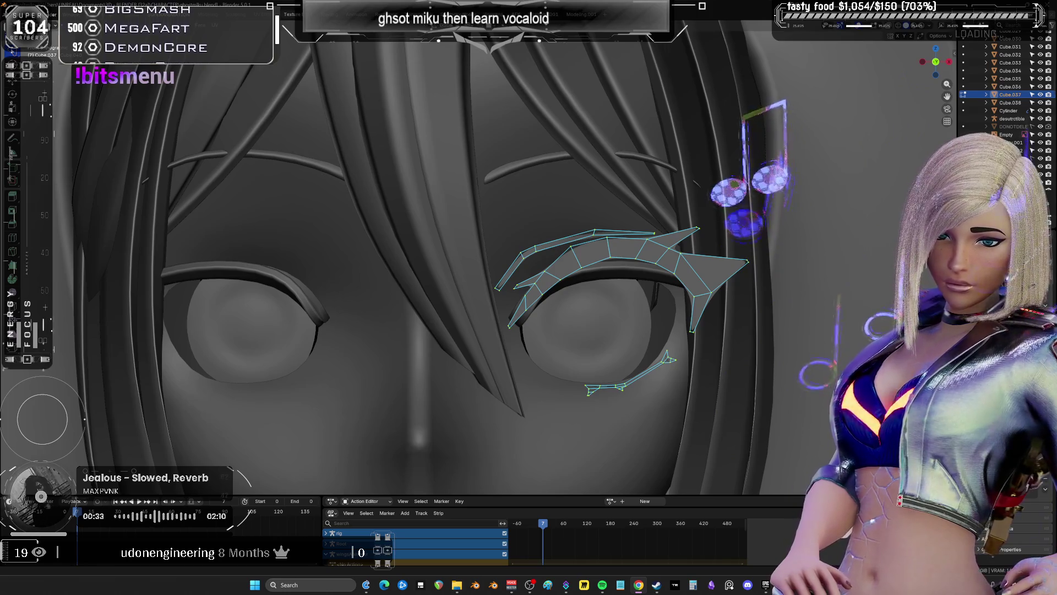
Zoom out to view the lash mesh with only upper lashes and lower-lash stroke
scroll(431, 299, "down", 6)
Separate the eyebrow strip into its own object and enter its Edit Mode
middle_click_drag(431, 299, 550, 235)
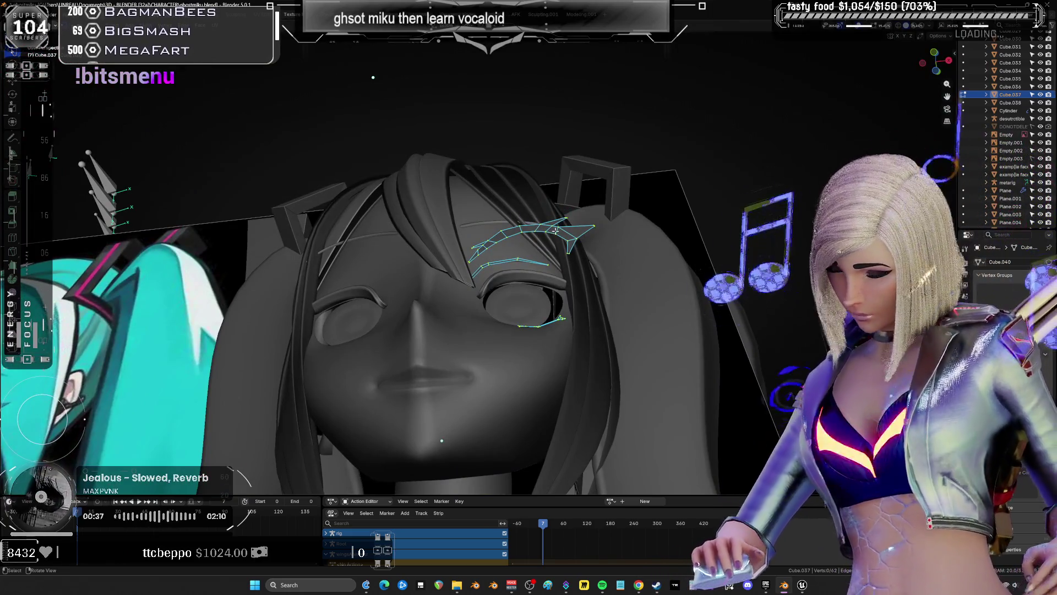
key("l")
key("p")
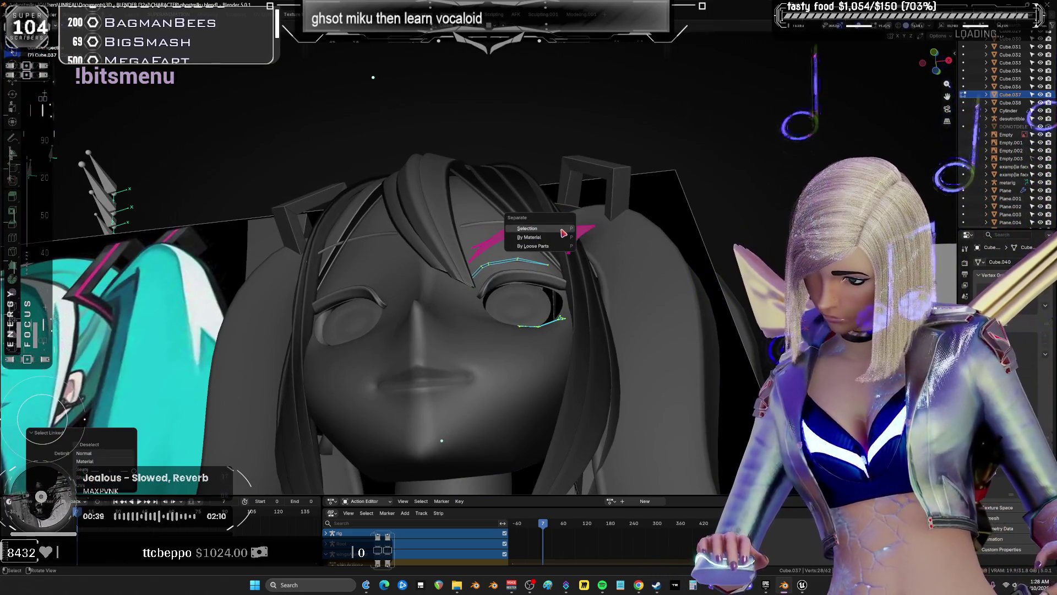
left_click(563, 232)
key("Tab")
left_click(570, 238)
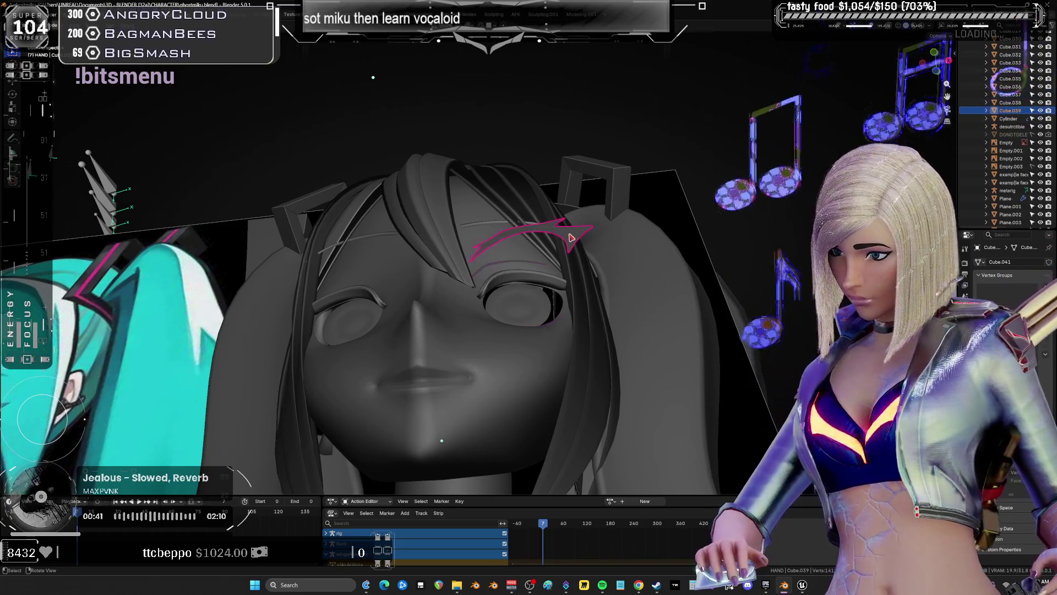
key("Tab")
Shift the eyebrow along Y, cancel a trial rotation, and return to front view
key("g")
key("y")
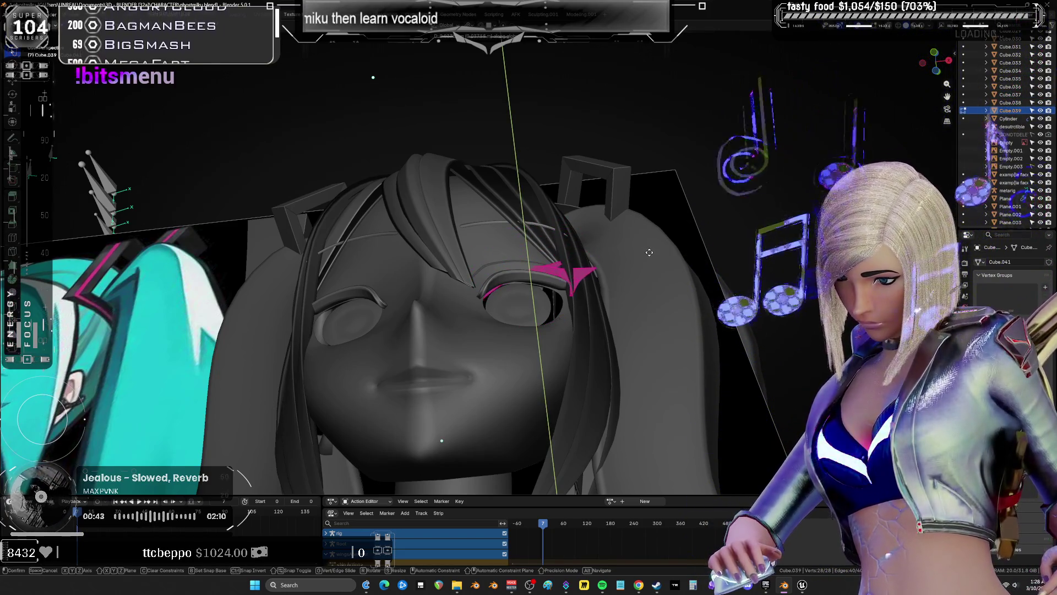
left_click(595, 269)
scroll(600, 271, "up", 6)
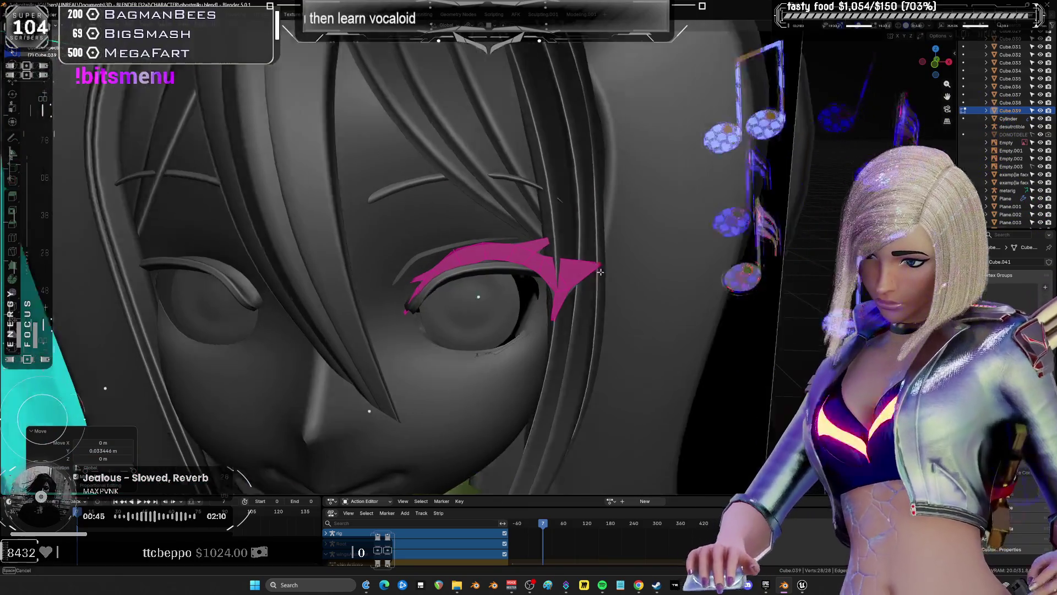
mouse_move(600, 272)
middle_mouse_down()
mouse_move(601, 192)
mouse_move(715, 333)
middle_mouse_up()
key("r")
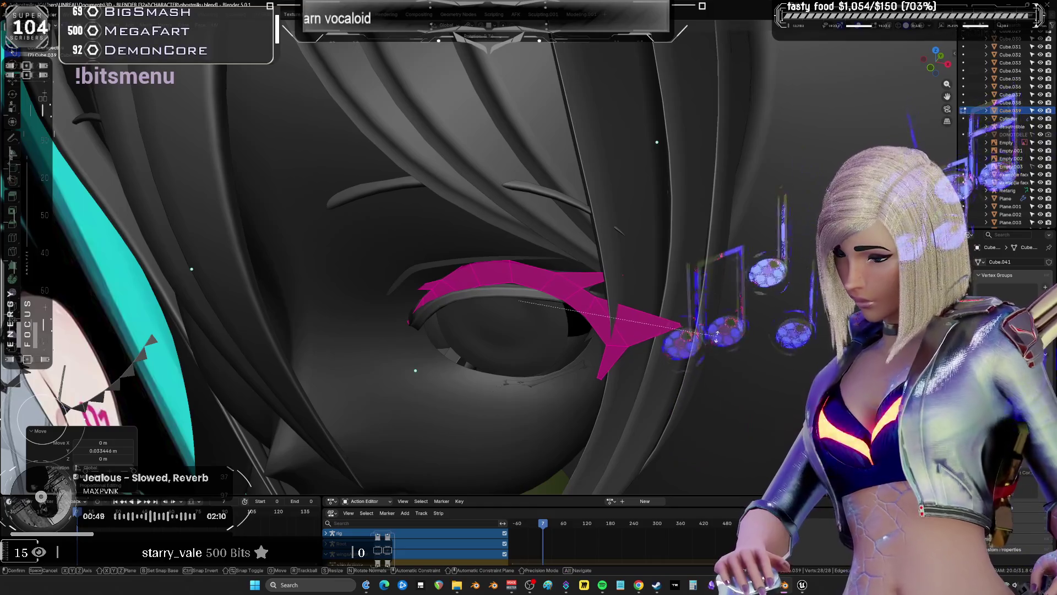
right_click(728, 297)
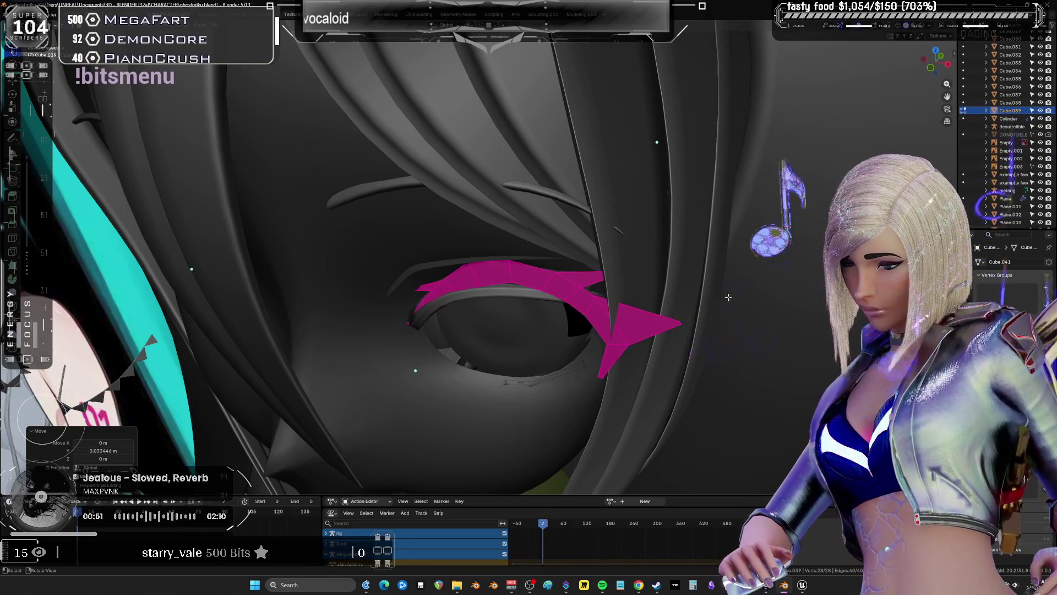
key("KP_1")
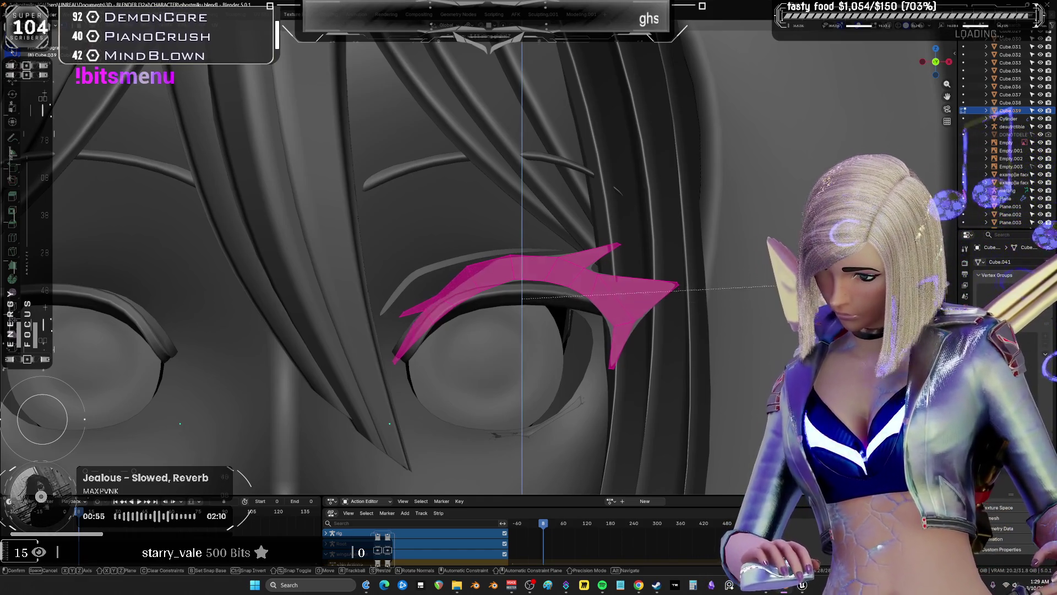
mouse_move(716, 330)
middle_mouse_down()
mouse_move(781, 393)
mouse_move(765, 203)
mouse_move(612, 228)
middle_mouse_up()
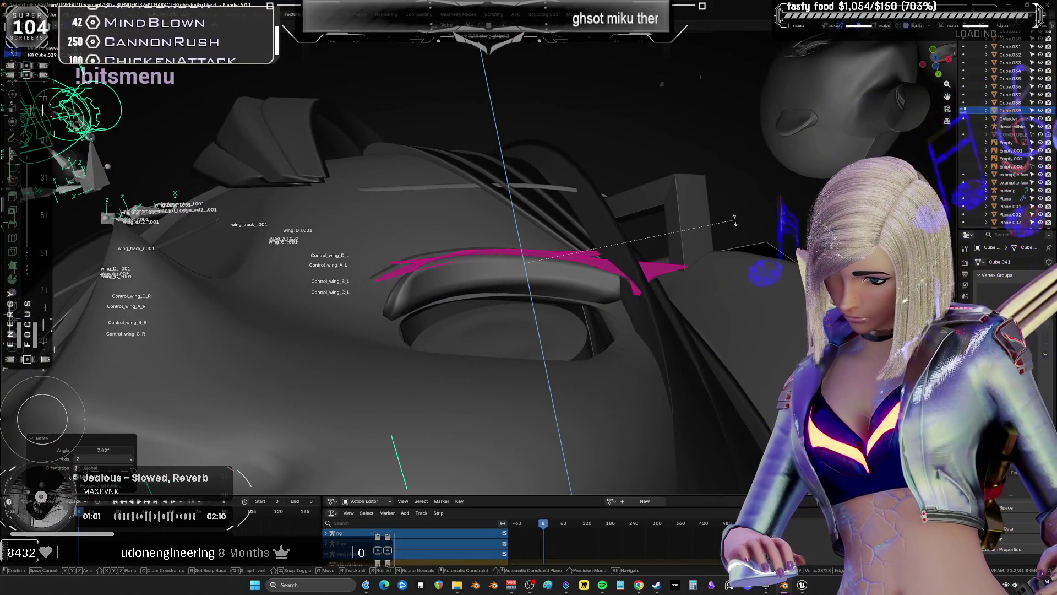
middle_click_drag(699, 228, 749, 250)
key("KP_1")
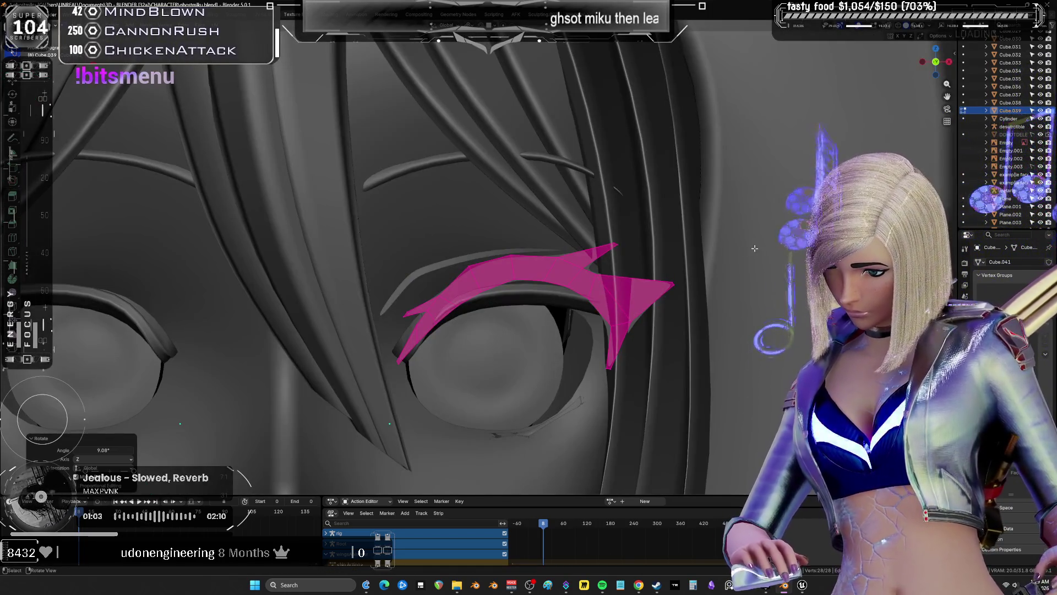
Widen the eyebrow along X, tilt it slightly around Z, and reposition it
key("s")
key("x")
left_click(754, 249)
key("r")
key("z")
left_click(753, 249)
key("g")
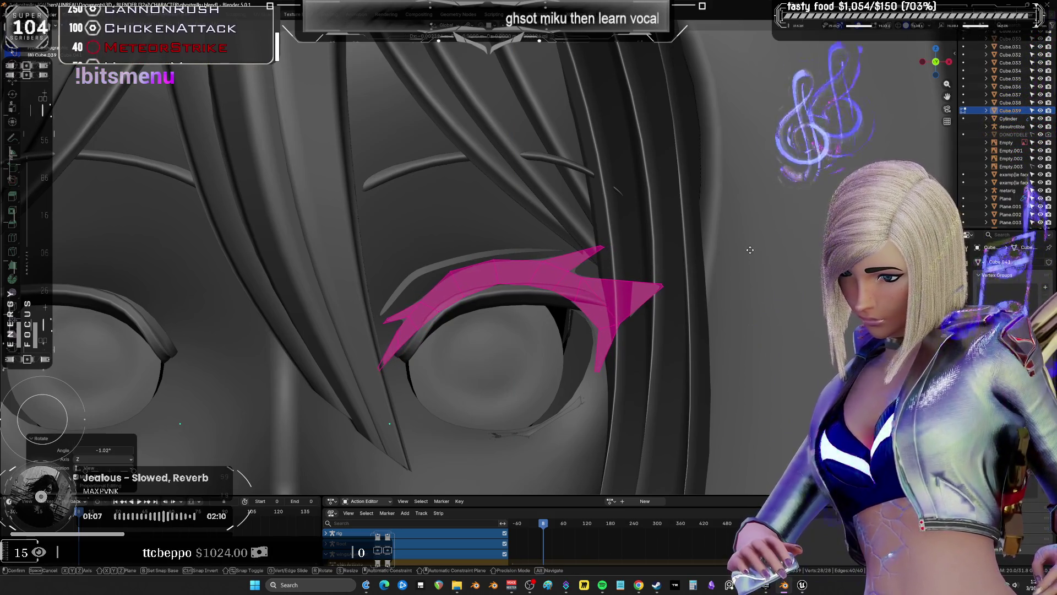
left_click(752, 249)
Push the eyebrow 0.005 m along Y to sit snugly above the eye
scroll(746, 249, "down", 5)
mouse_move(743, 249)
middle_mouse_down()
mouse_move(749, 185)
mouse_move(715, 293)
mouse_move(713, 274)
middle_mouse_up()
key("g")
key("y")
left_click(748, 184)
scroll(734, 231, "up", 4)
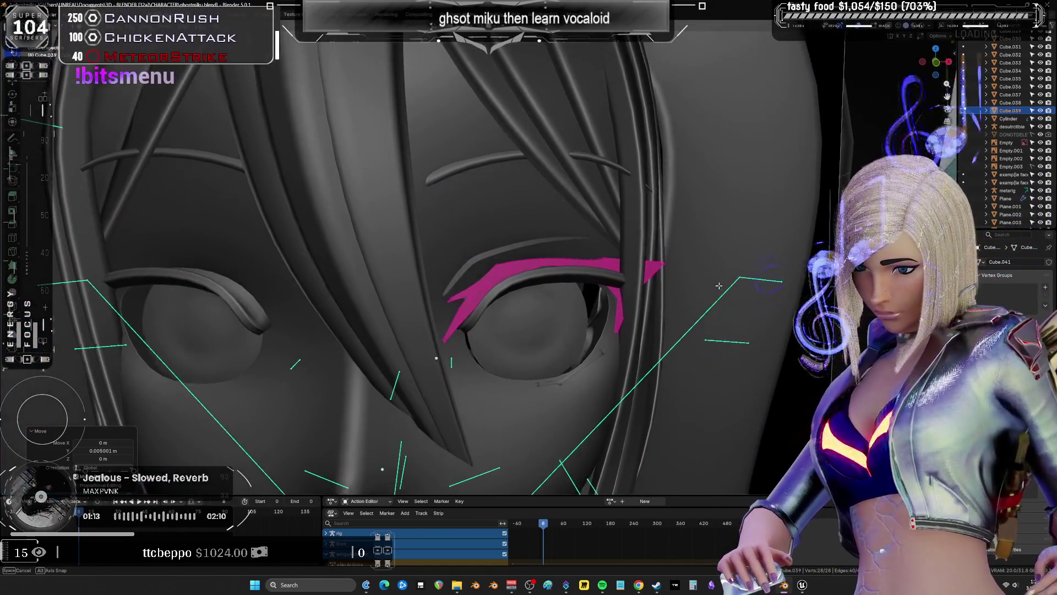
In side view, move the jagged pink lash along Y and rotate it 23° on X
key("KP_3")
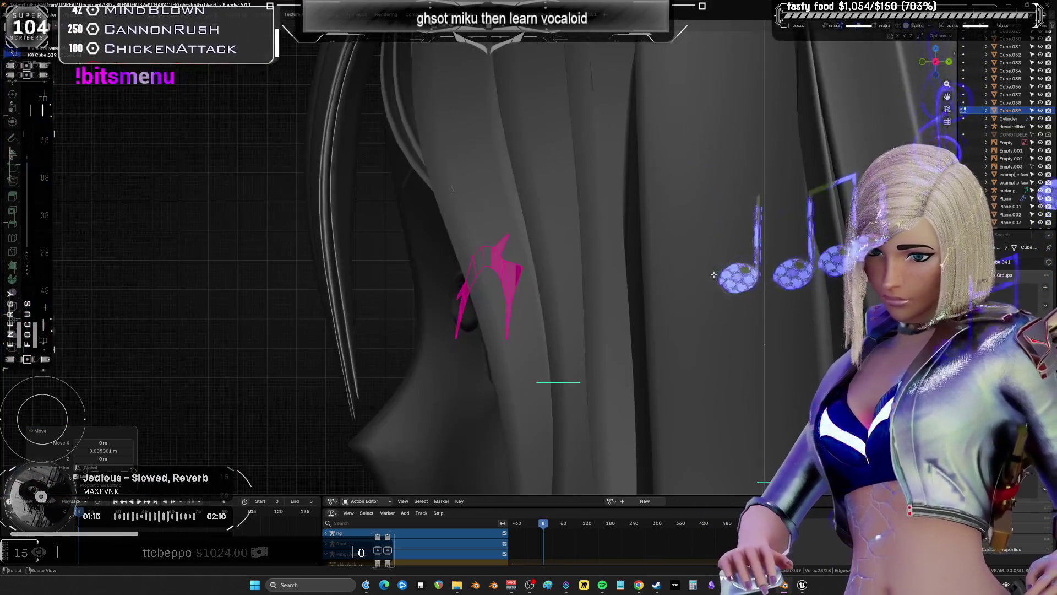
key("g")
key("y")
key("y")
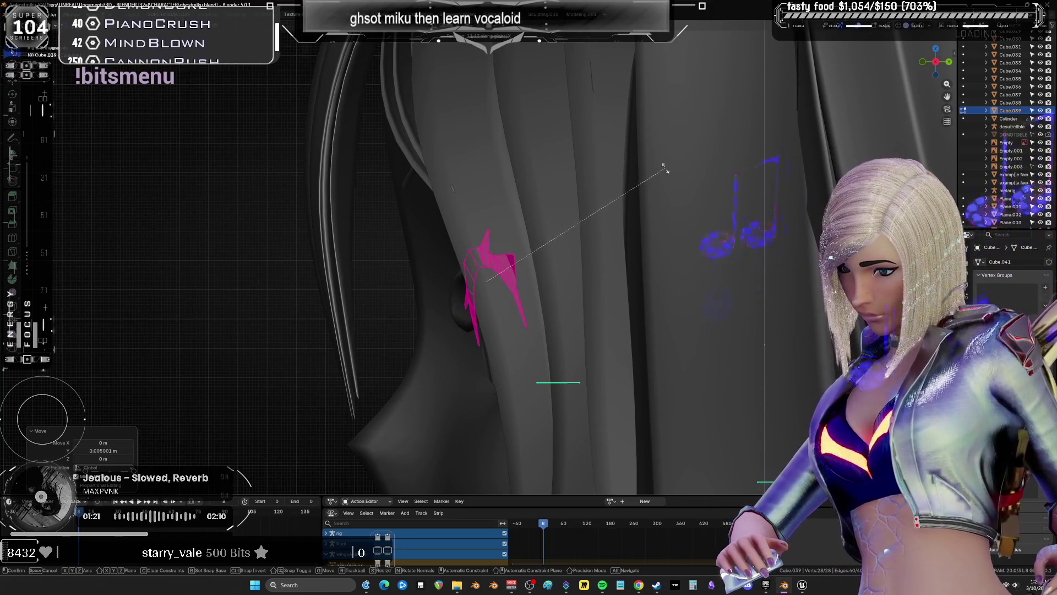
left_click(665, 168)
type("rx23")
key("Return")
middle_click_drag(518, 237, 519, 252)
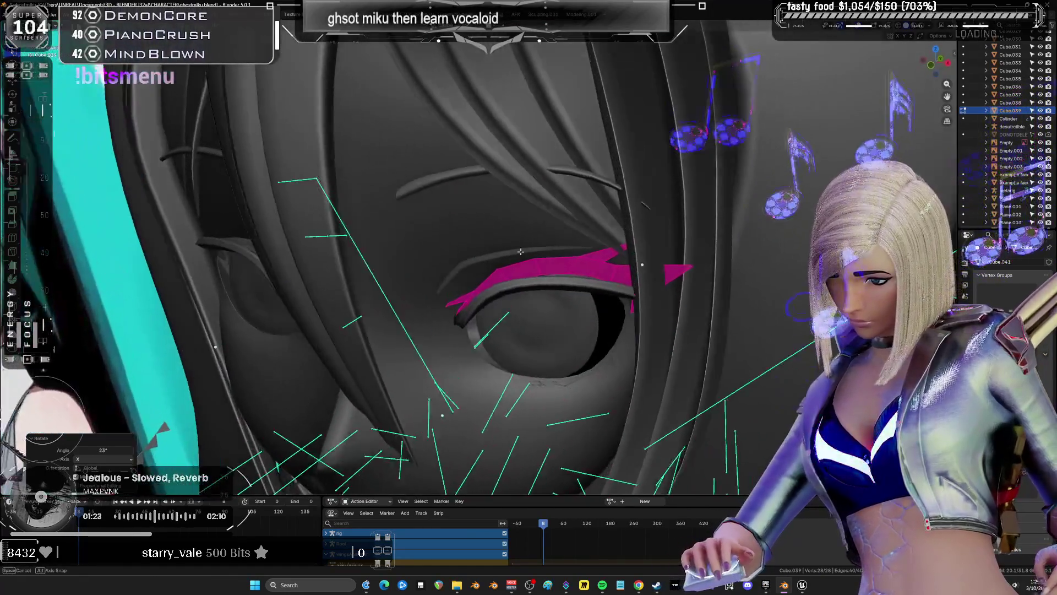
scroll(518, 252, "down", 6)
scroll(507, 221, "up", 2)
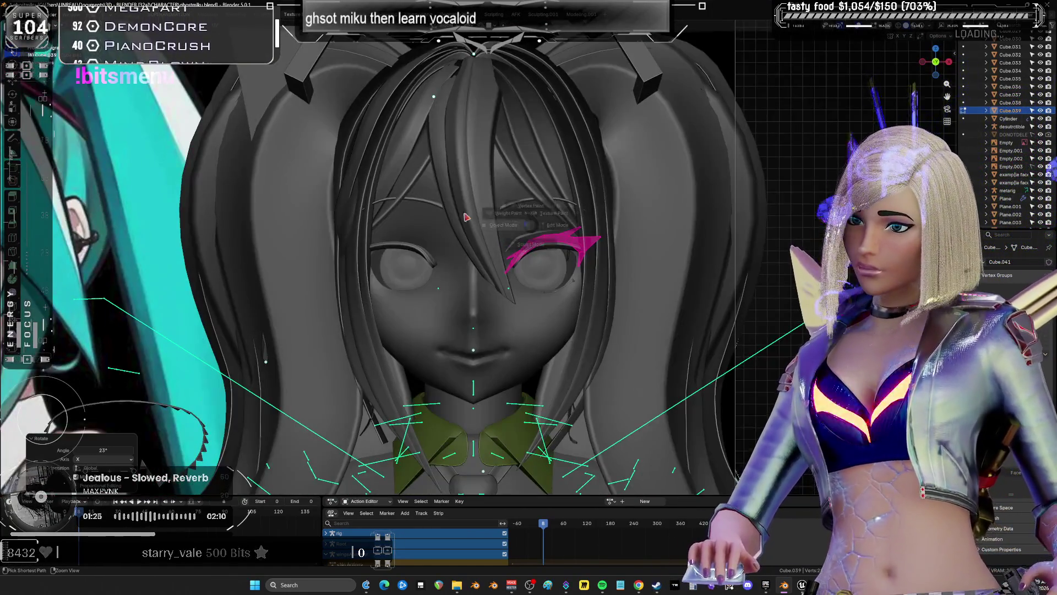
In Object Mode, select the jagged lash and extra eyelid stroke pieces and delete them
left_click(607, 261)
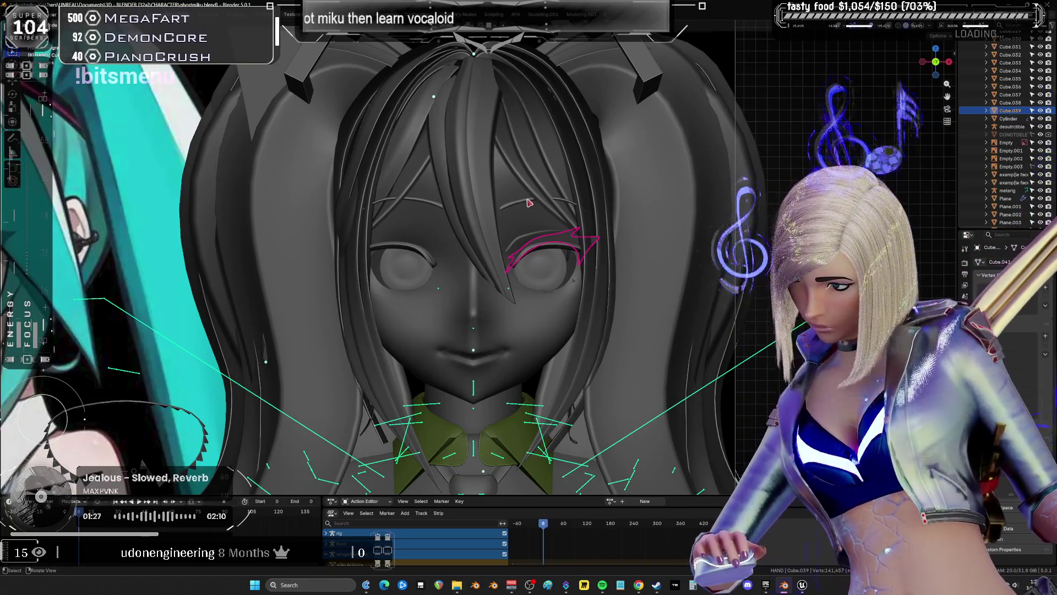
left_click(517, 210, "shift")
scroll(520, 226, "up", 3)
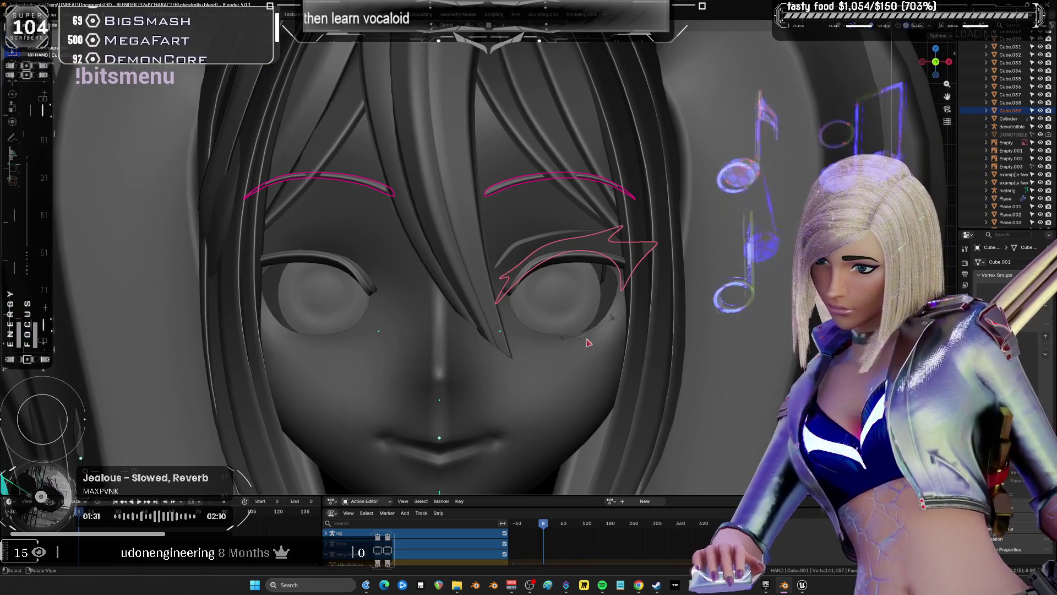
left_click(602, 308)
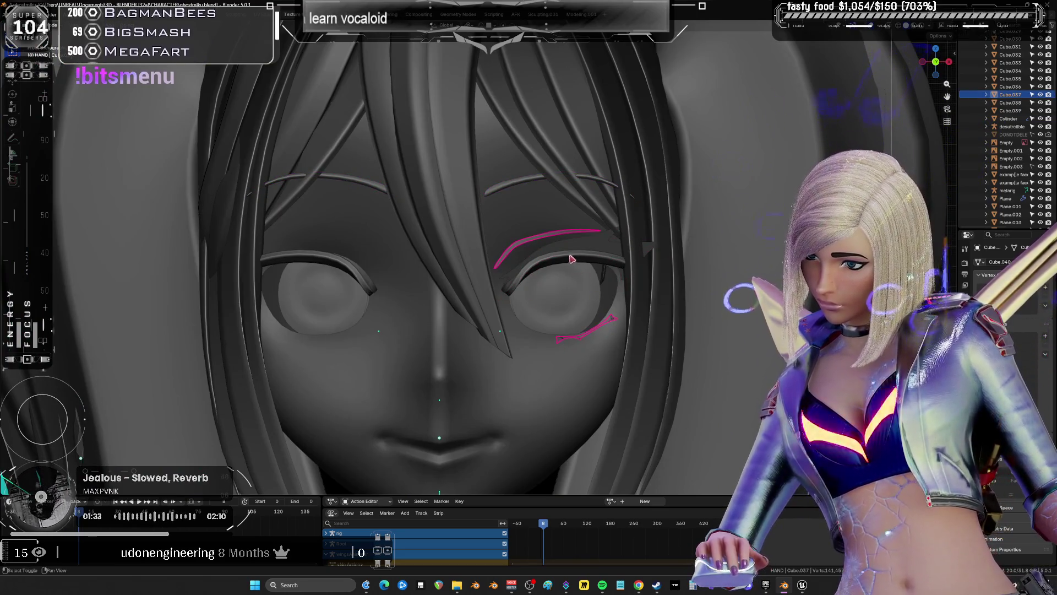
left_click(537, 213, "shift")
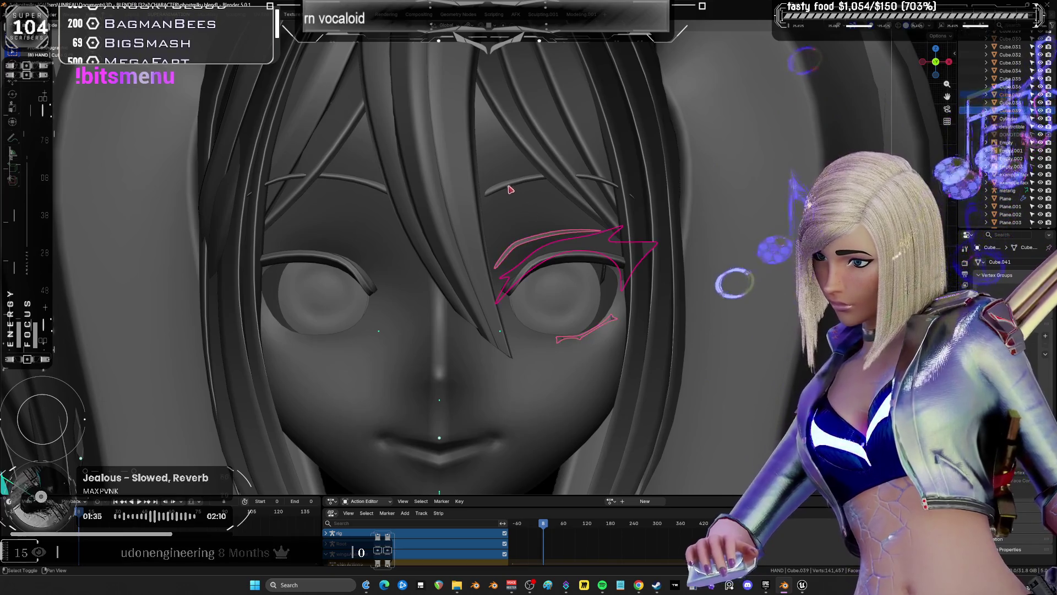
left_click(510, 190, "shift")
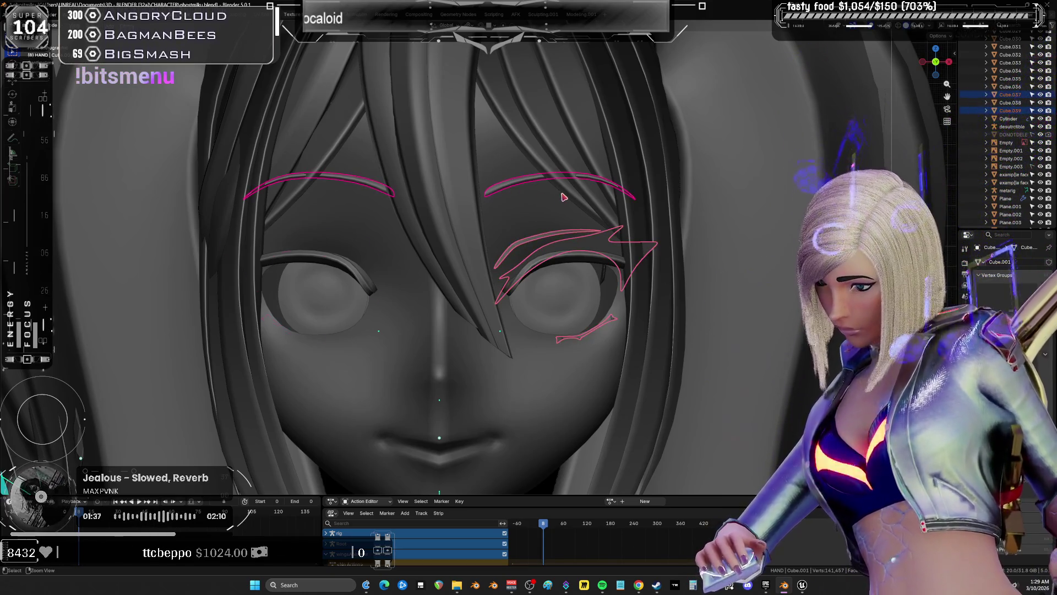
key("ctrl+j")
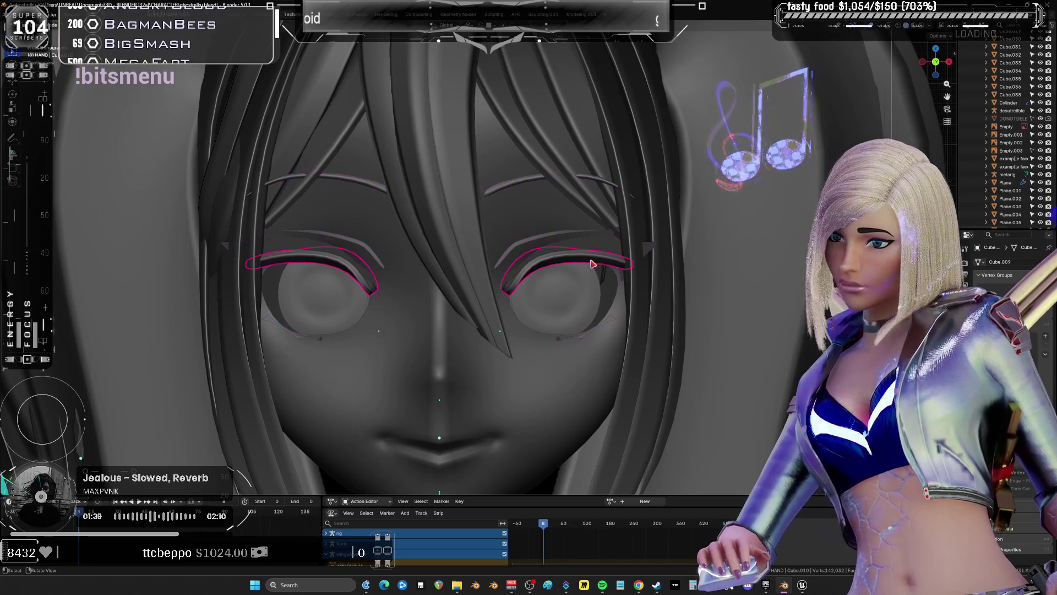
key("Delete")
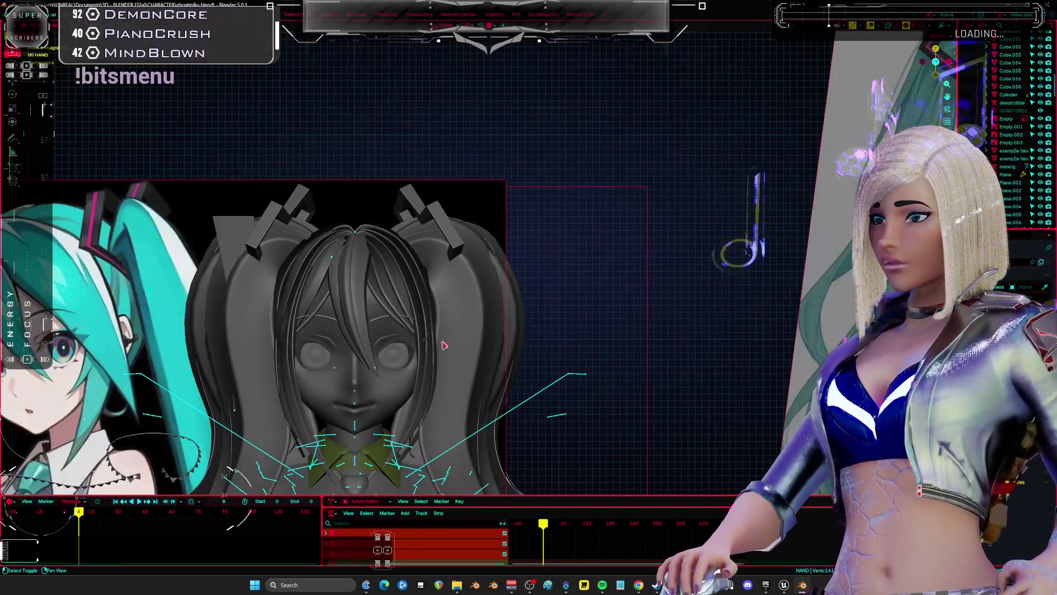
middle_click_drag(444, 345, 542, 205, "shift")
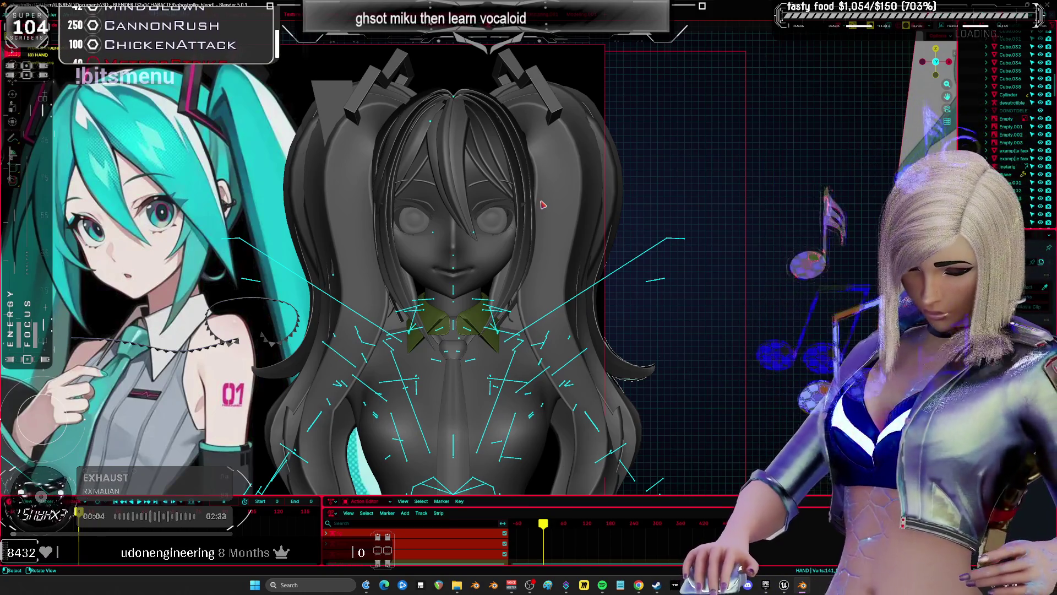
Zoom out until the whole Miku figure and every surrounding reference illustration are visible
key("Up")
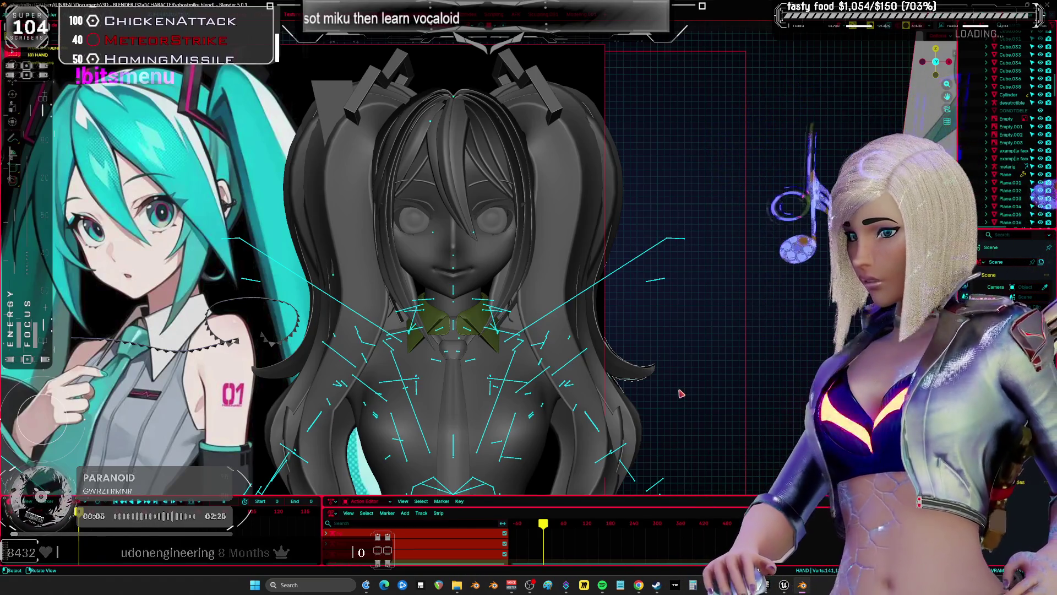
scroll(523, 234, "down", 2)
scroll(523, 233, "down", 3)
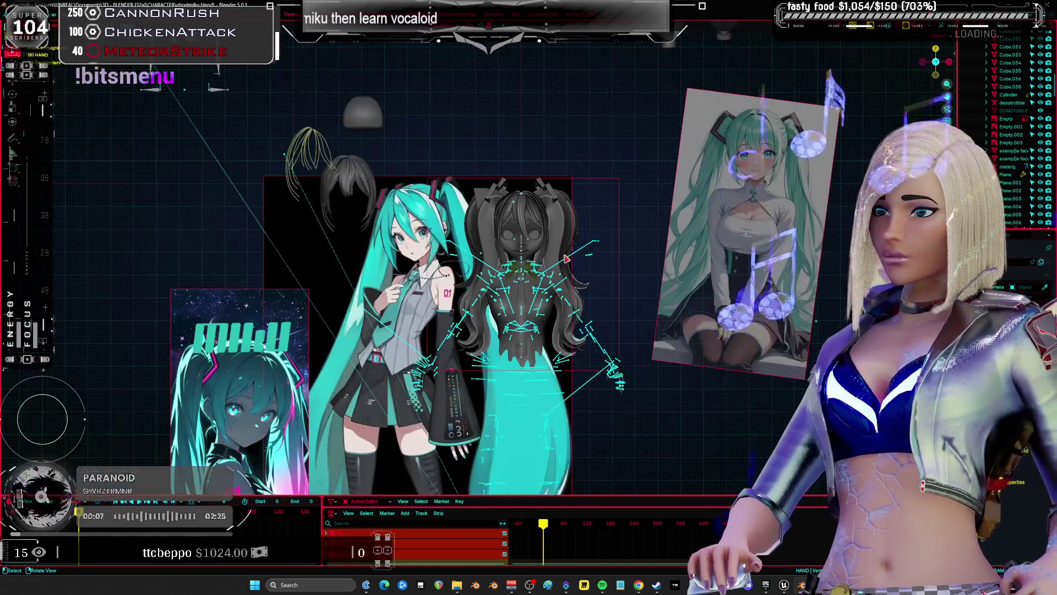